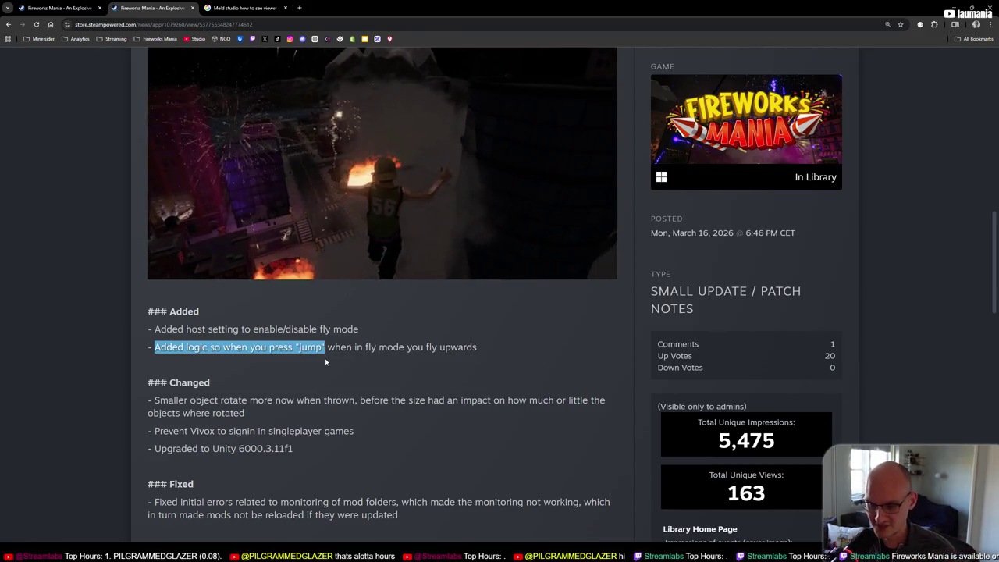
Step: In the v2026.3.3 patch notes, highlight the notes about smaller objects rotating and preventing Vivox sign-in
scroll(325, 358, "down", 1)
left_click_drag(154, 323, 375, 322)
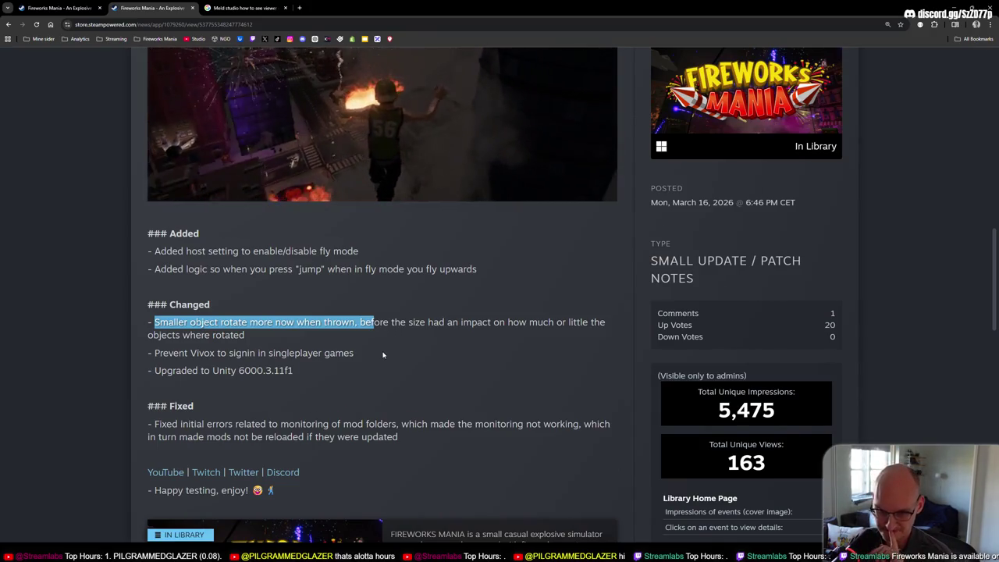
scroll(384, 353, "down", 1)
scroll(371, 354, "down", 1)
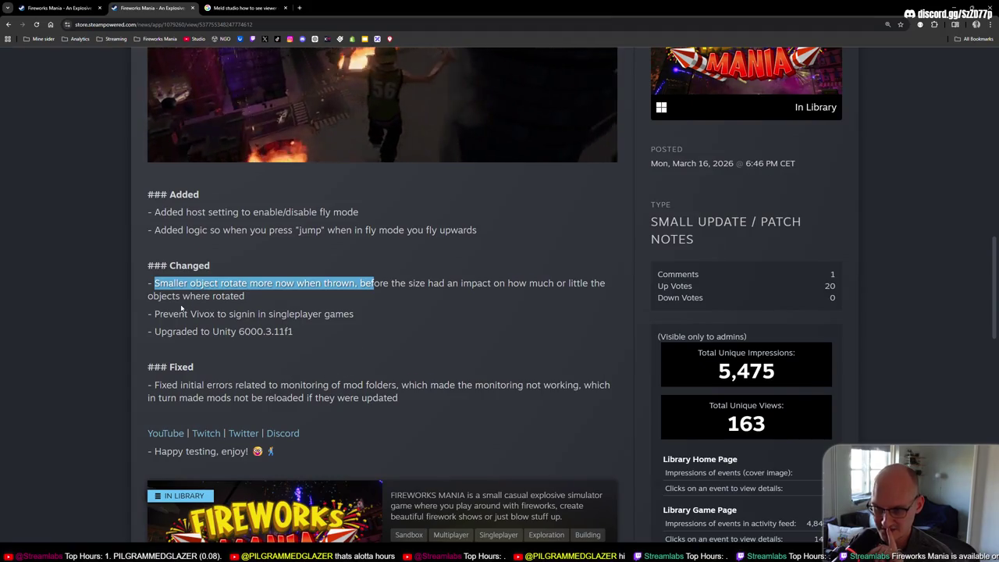
mouse_move(158, 314)
left_mouse_down()
mouse_move(361, 317)
mouse_move(152, 330)
mouse_move(154, 314)
left_mouse_up()
left_click(362, 319)
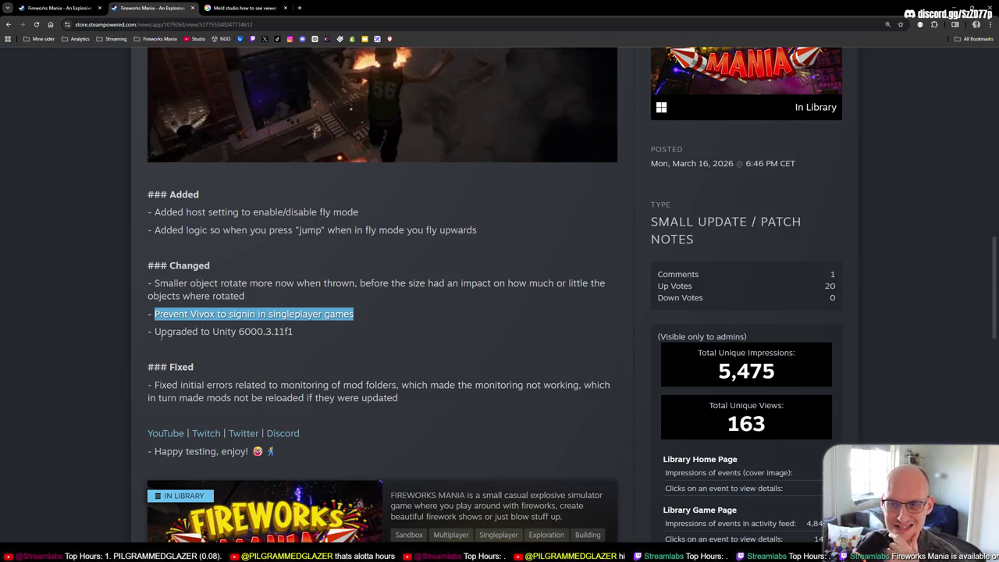
Step: Highlight the Unity 6000.3.11f1 upgrade line and the Fixed paragraph about mod folders, then clear the highlight
left_click_drag(155, 331, 312, 335)
left_click(280, 349)
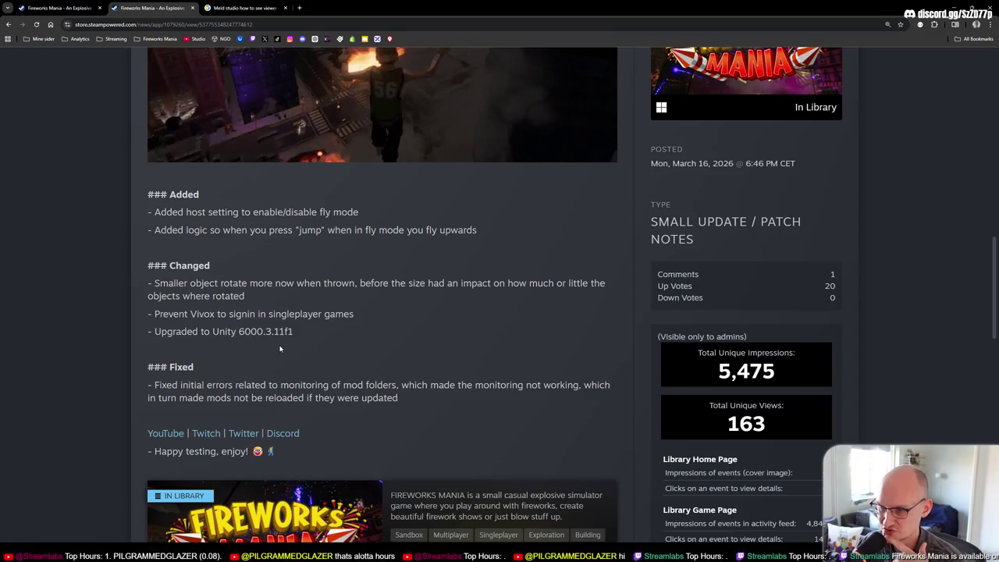
mouse_move(155, 385)
left_mouse_down()
mouse_move(406, 385)
mouse_move(403, 398)
left_mouse_up()
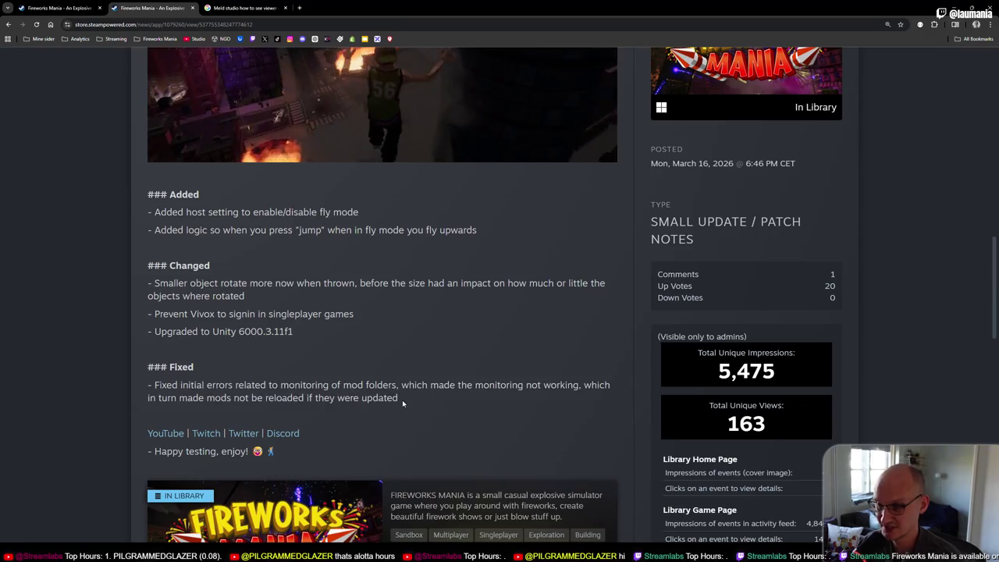
left_click(155, 385)
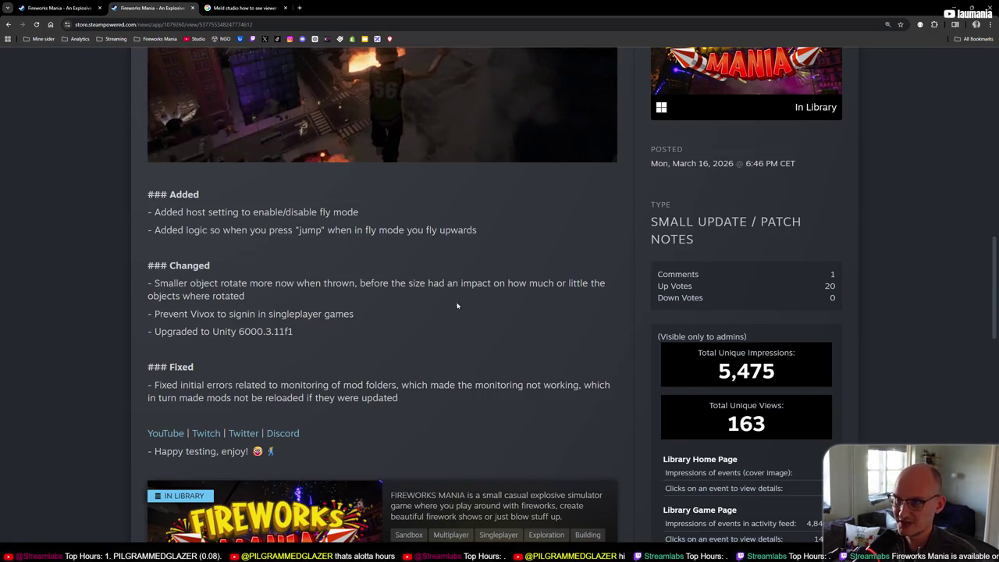
Step: Switch from the Steam post to the Unity editor window
scroll(491, 281, "up", 10)
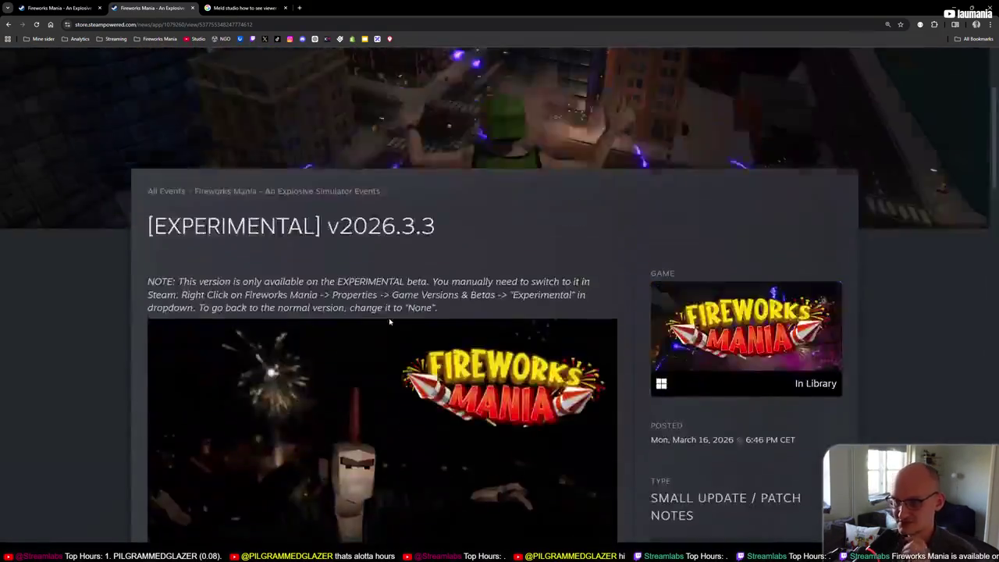
scroll(389, 318, "down", 3)
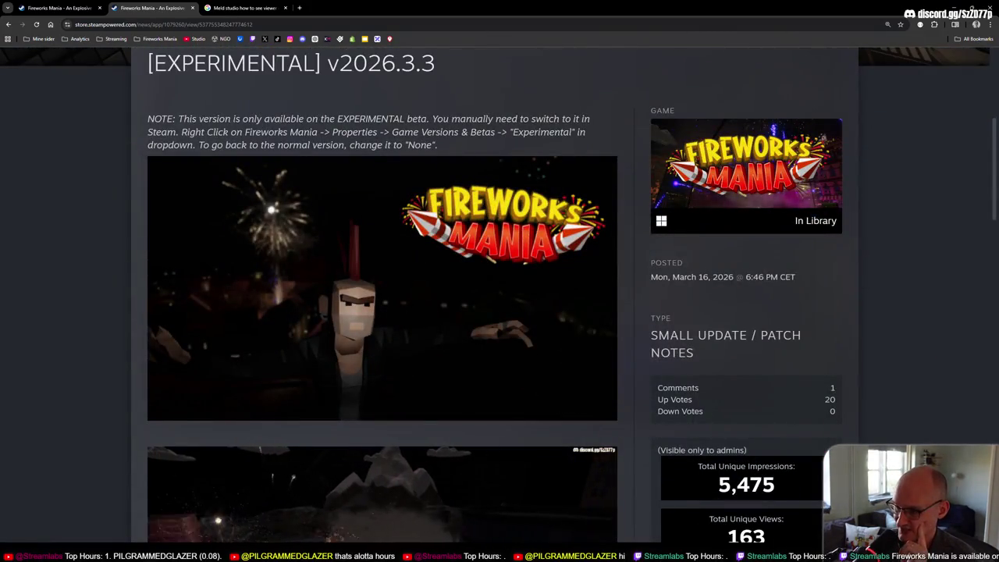
mouse_move(671, 554)
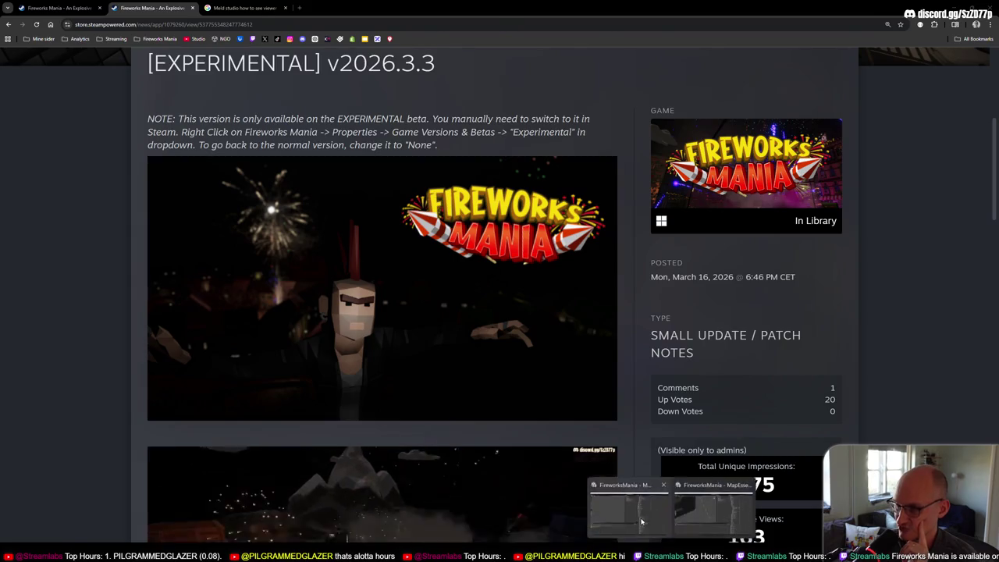
left_click(642, 521)
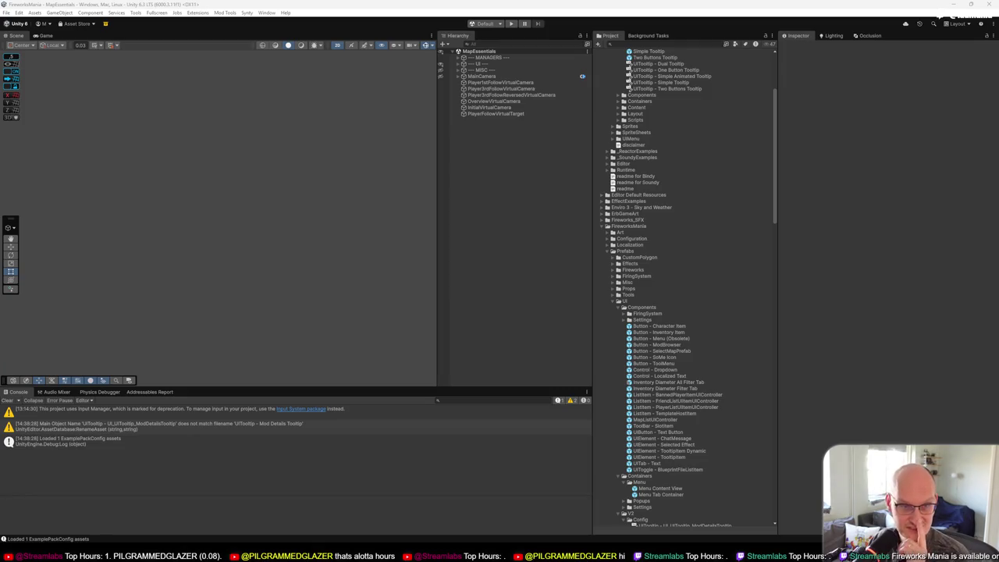
scroll(734, 272, "down", 5)
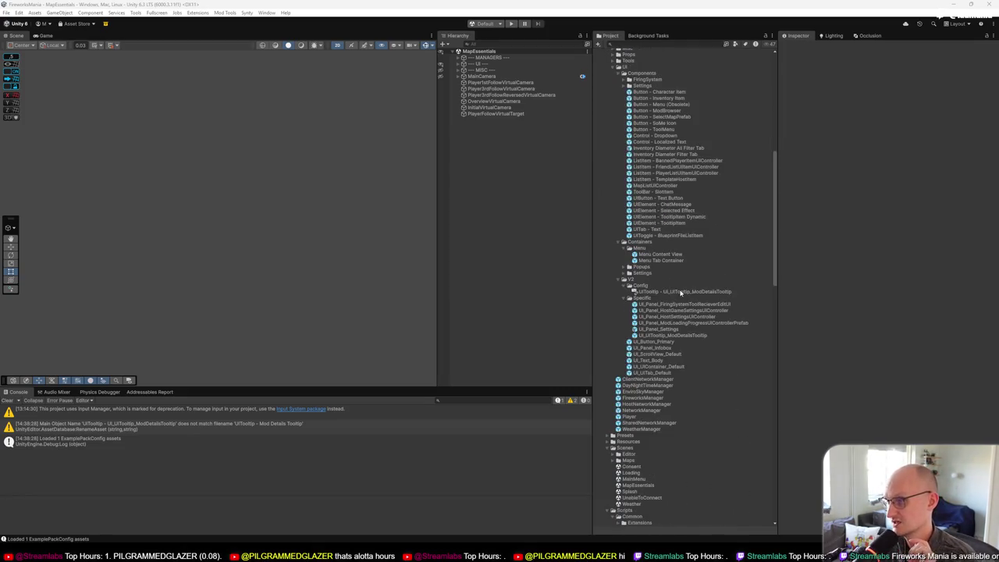
scroll(681, 293, "down", 2)
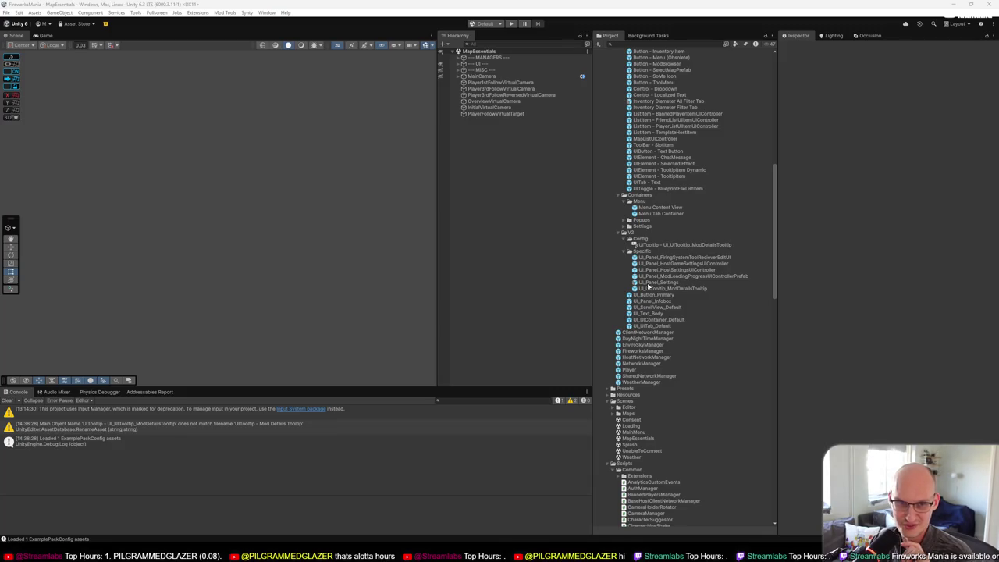
left_click(659, 258)
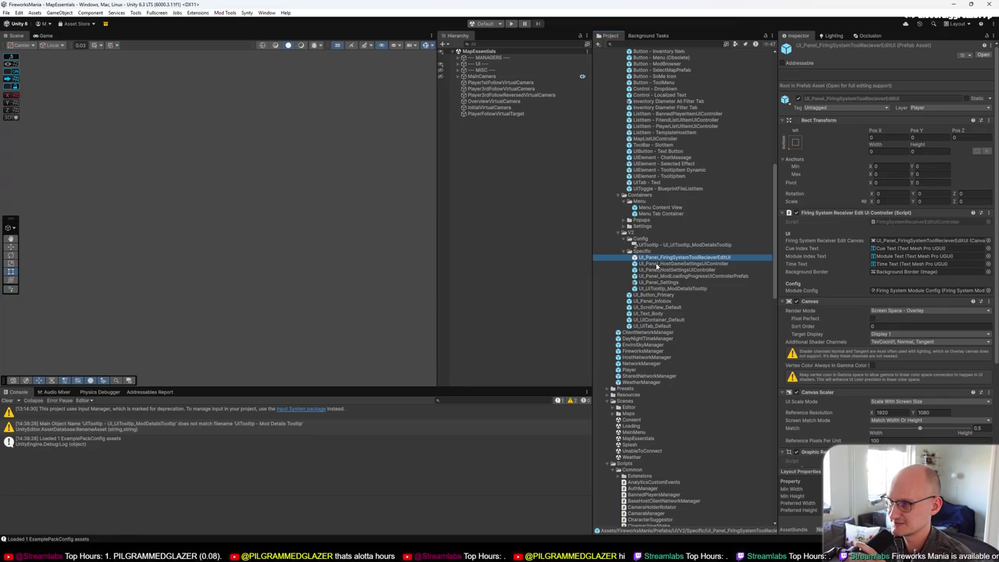
scroll(673, 257, "up", 2)
scroll(667, 261, "up", 1)
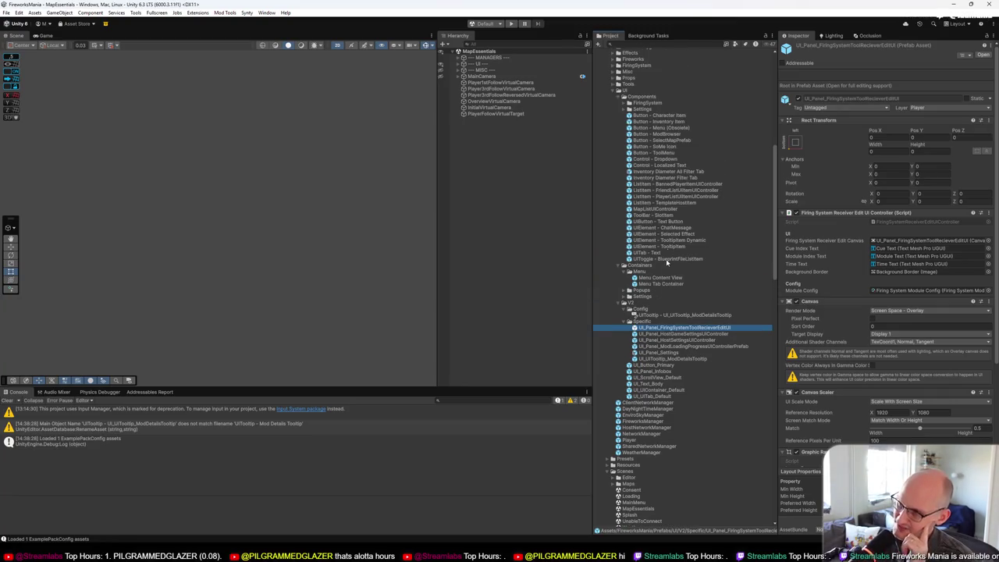
left_click(639, 91)
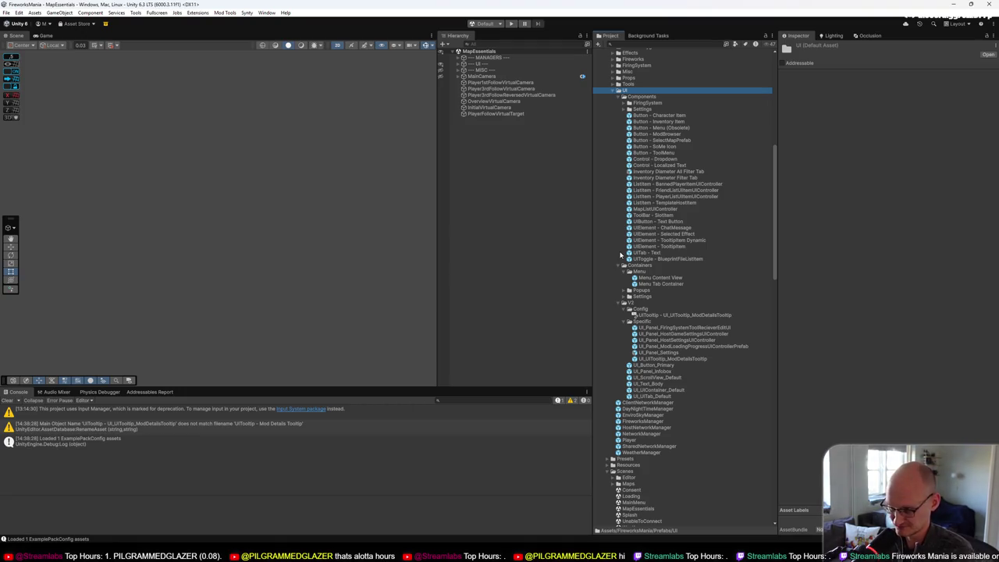
Step: Expand the Settings containers folder, inspect Settings Tab Container, then UI_UIContainer_Default for comparison
left_click(625, 296)
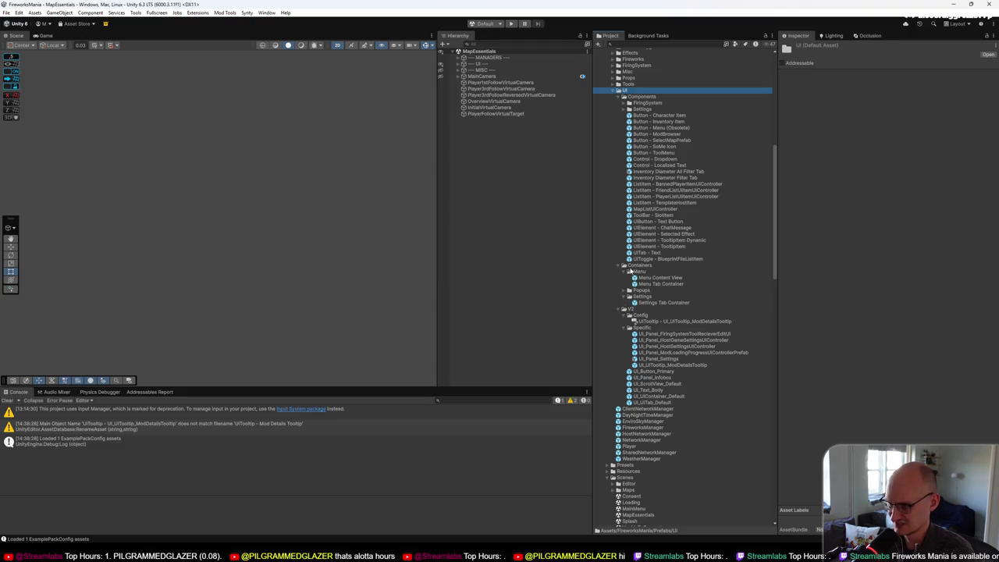
left_click(660, 303)
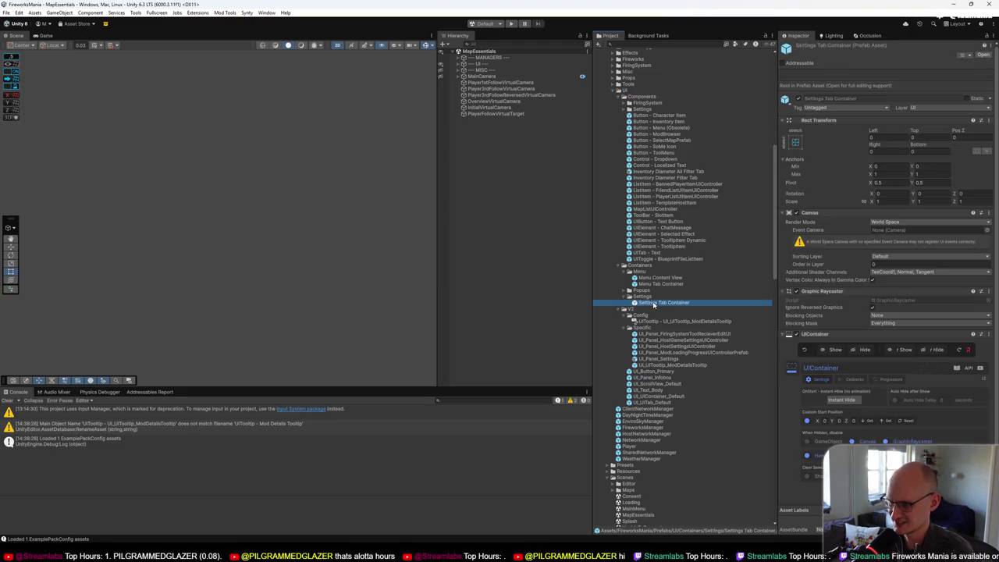
left_click(624, 109)
left_click(624, 109)
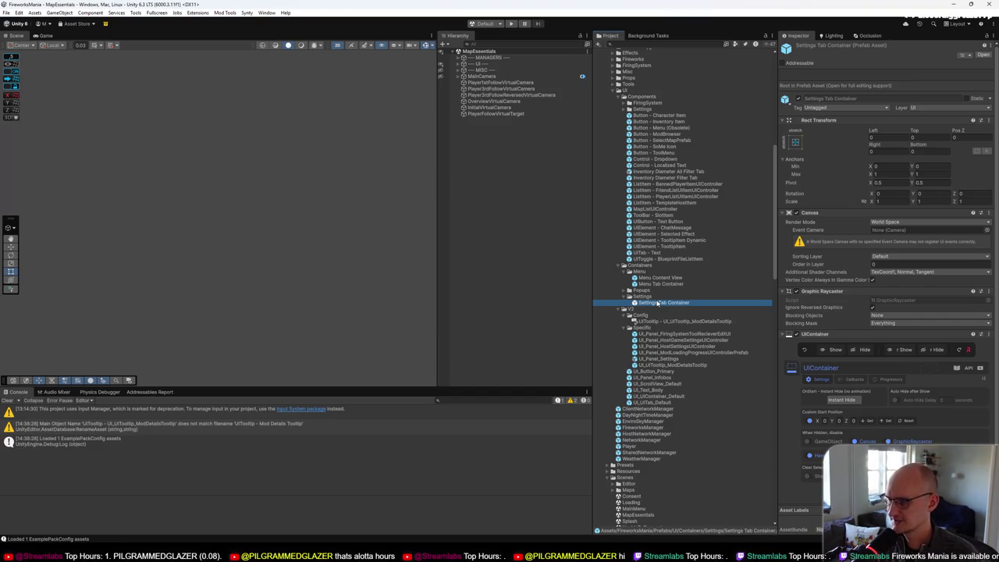
left_click(671, 397)
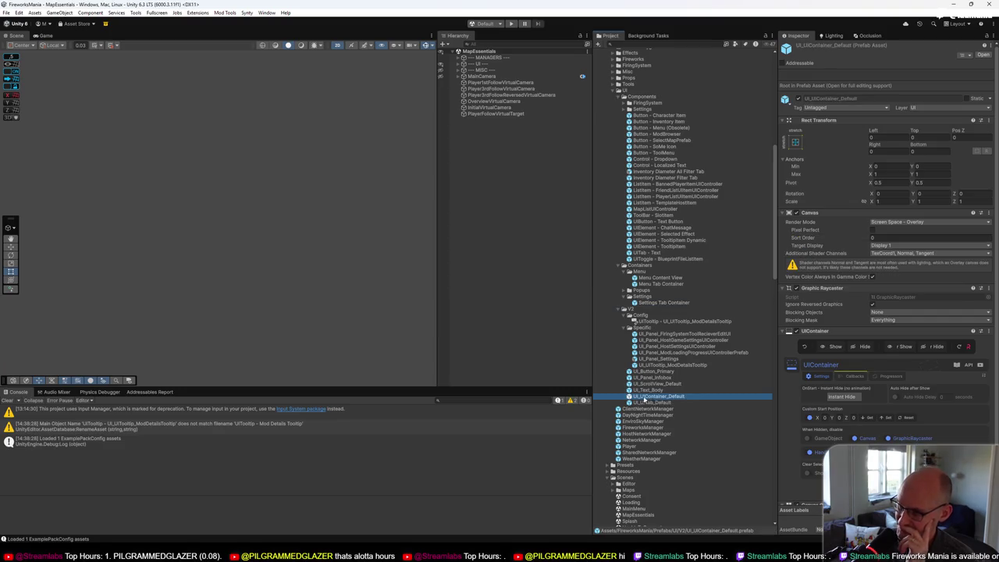
Step: Compare Settings Tab Container's World Space canvas with UI_UIContainer_Default's Screen Space - Overlay canvas, then select UI_Button_Primary
left_click(667, 305)
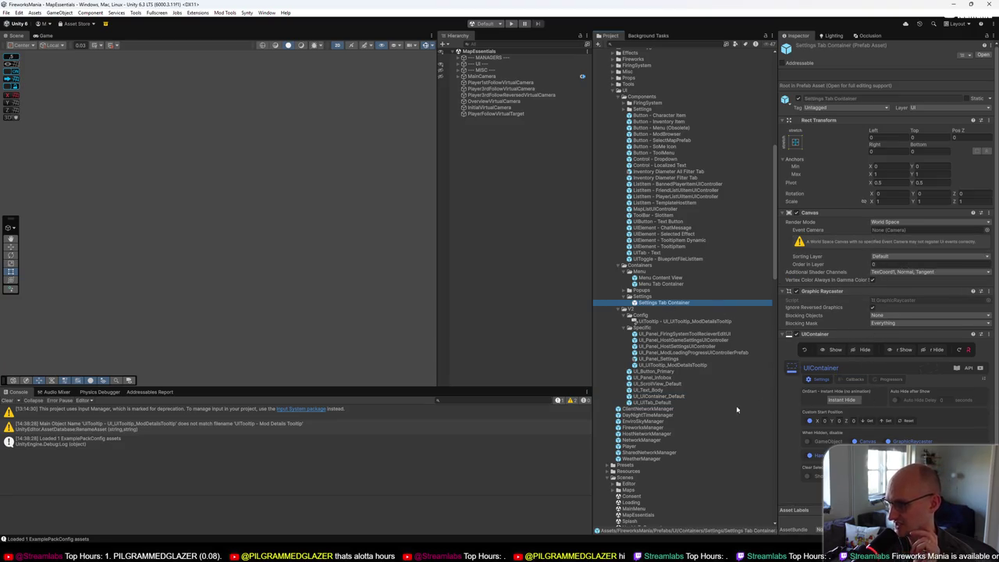
left_click(664, 397)
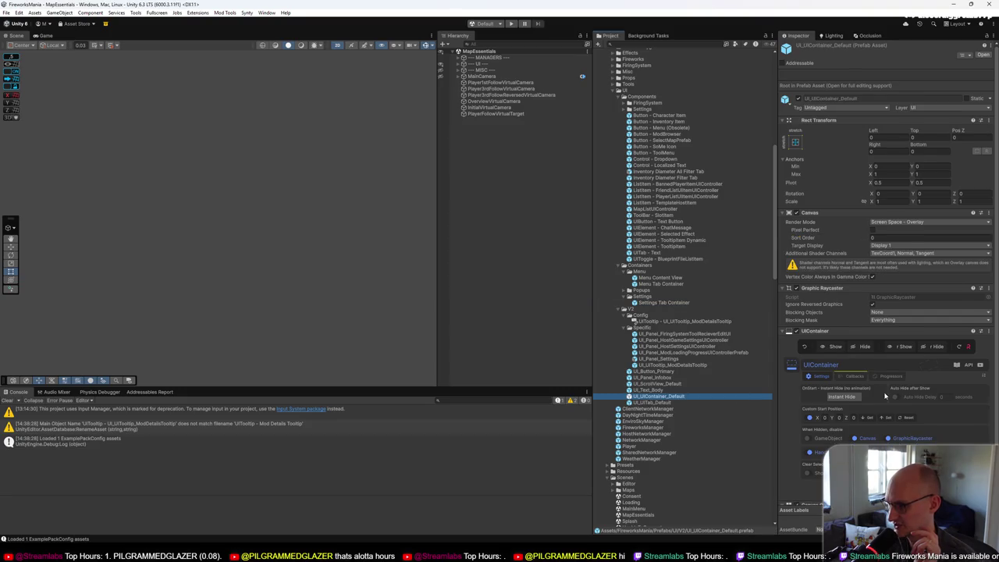
scroll(870, 434, "down", 2)
left_click(661, 302)
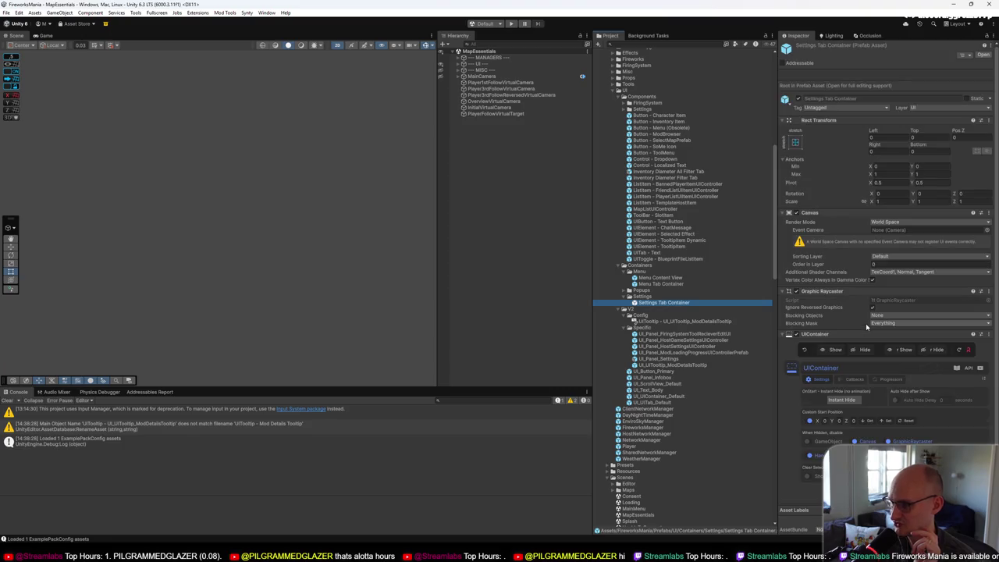
left_click(671, 396)
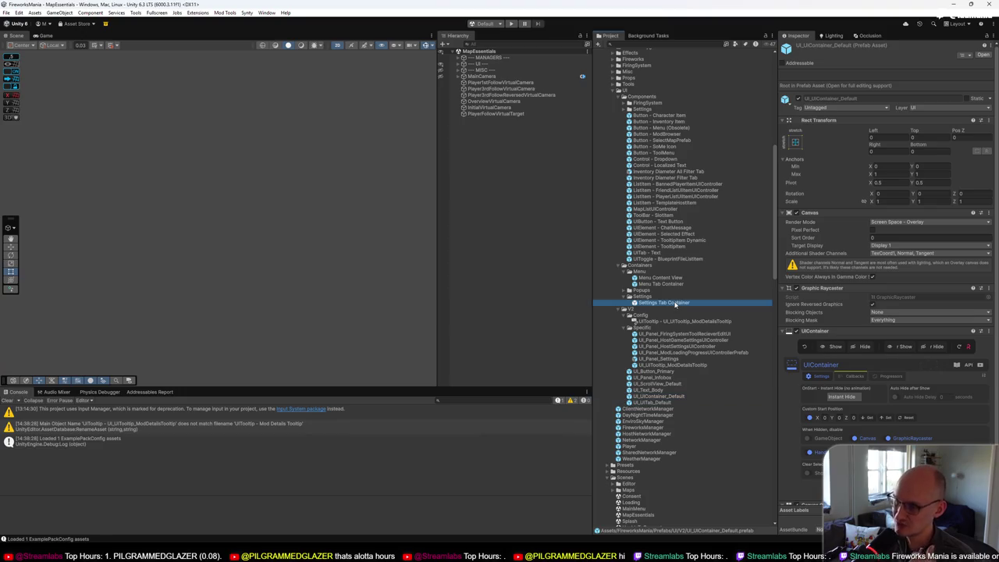
left_click(676, 303)
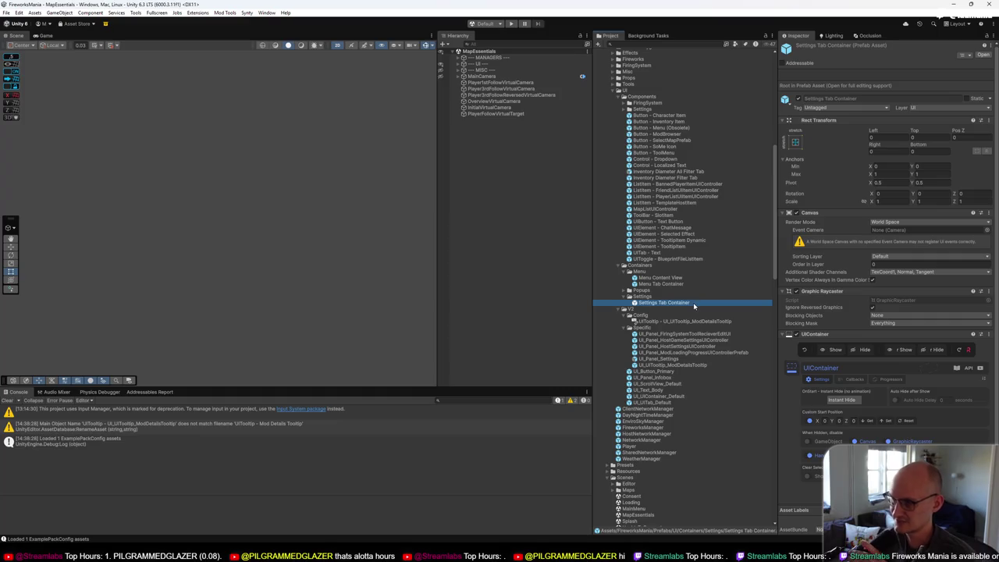
left_click(662, 371)
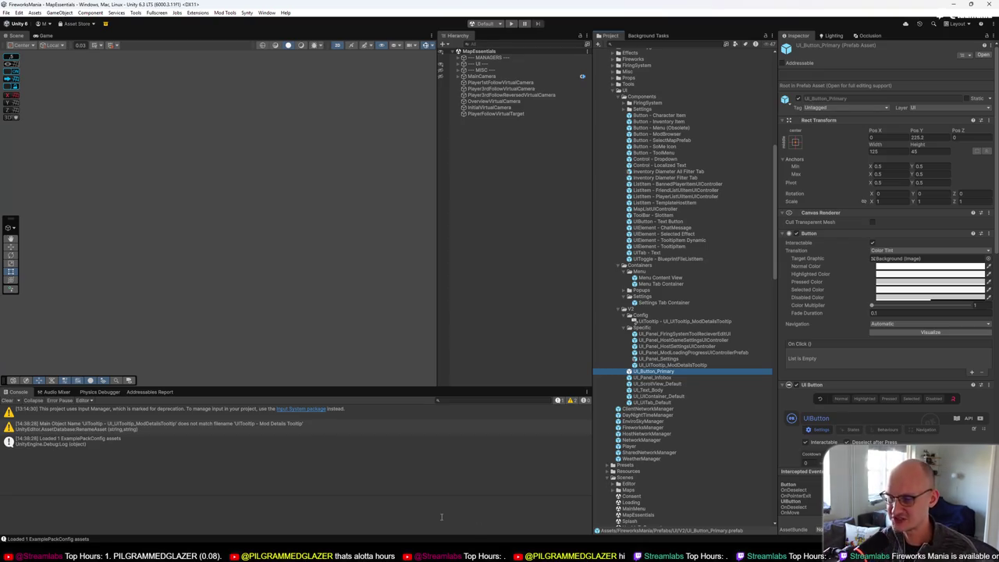
Step: Leave the Unity editor briefly and scroll back up in the other window
left_click(331, 515)
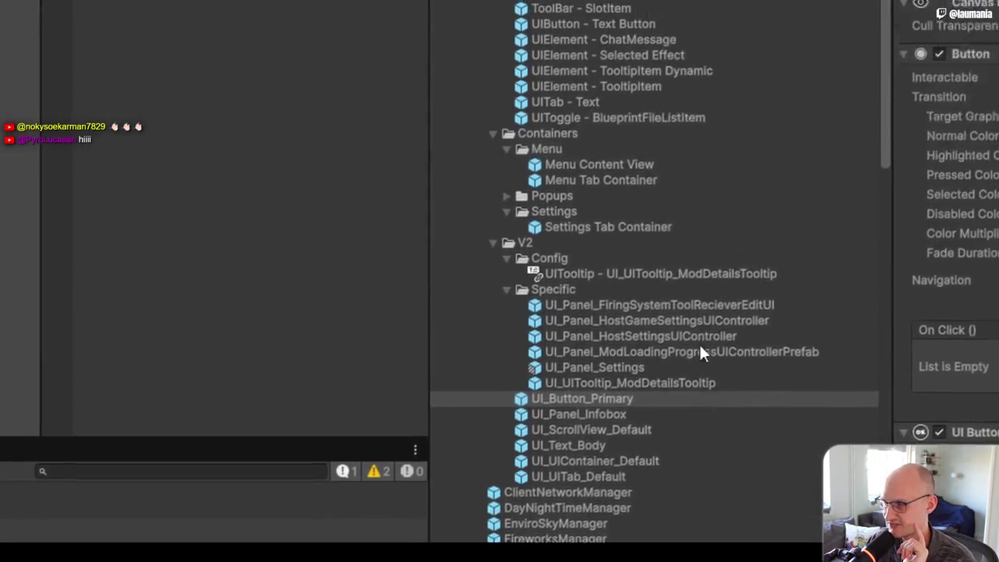
scroll(681, 318, "up", 5)
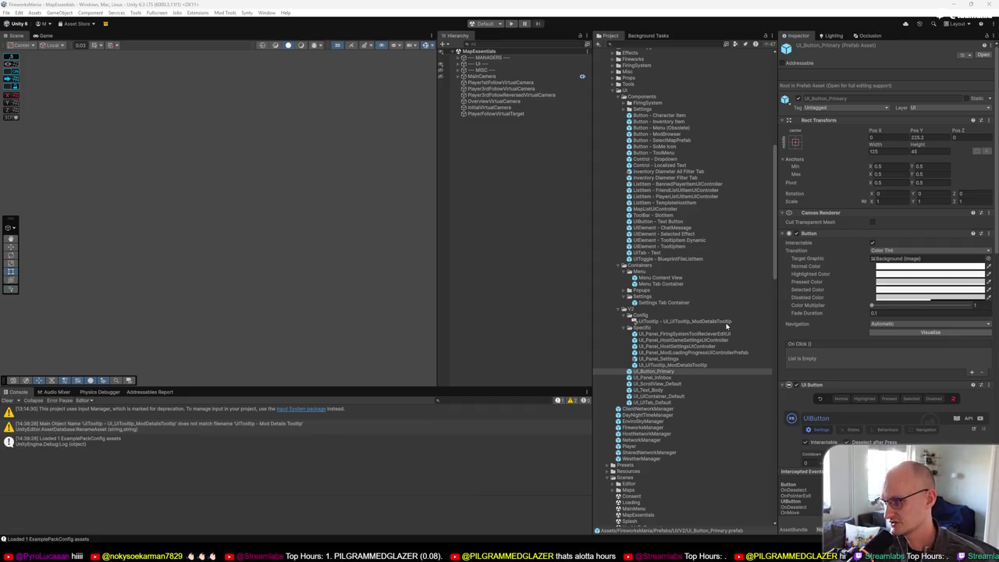
Step: Find references to Settings Tab Container, pick the UI_Panel_Settings result, close the search, and open that prefab
left_click(675, 303)
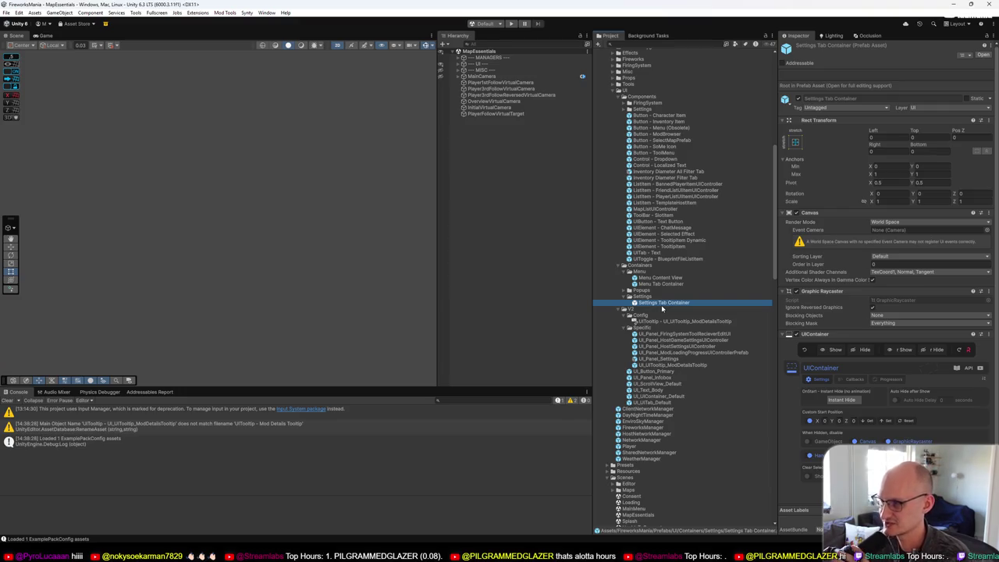
right_click(664, 303)
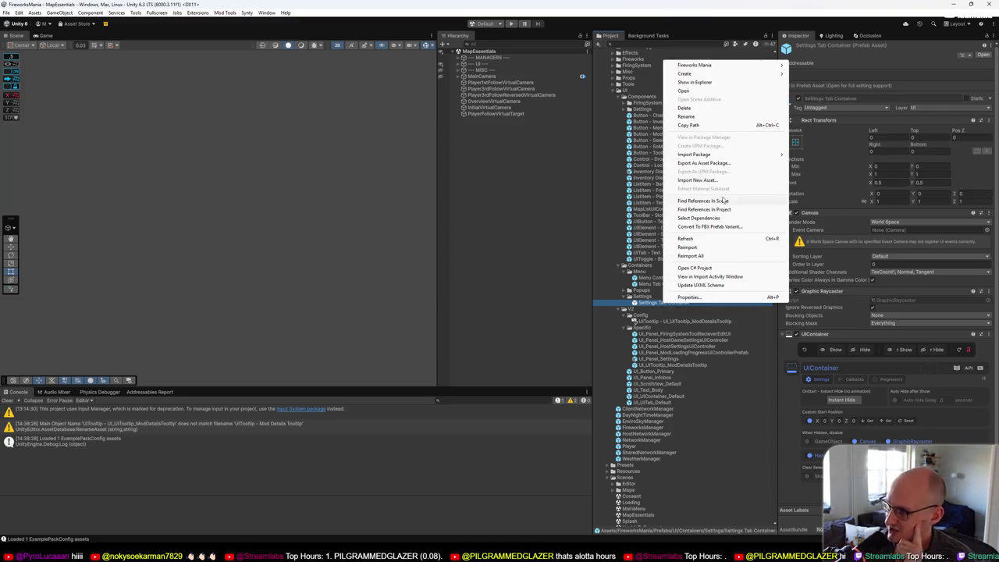
left_click(704, 209)
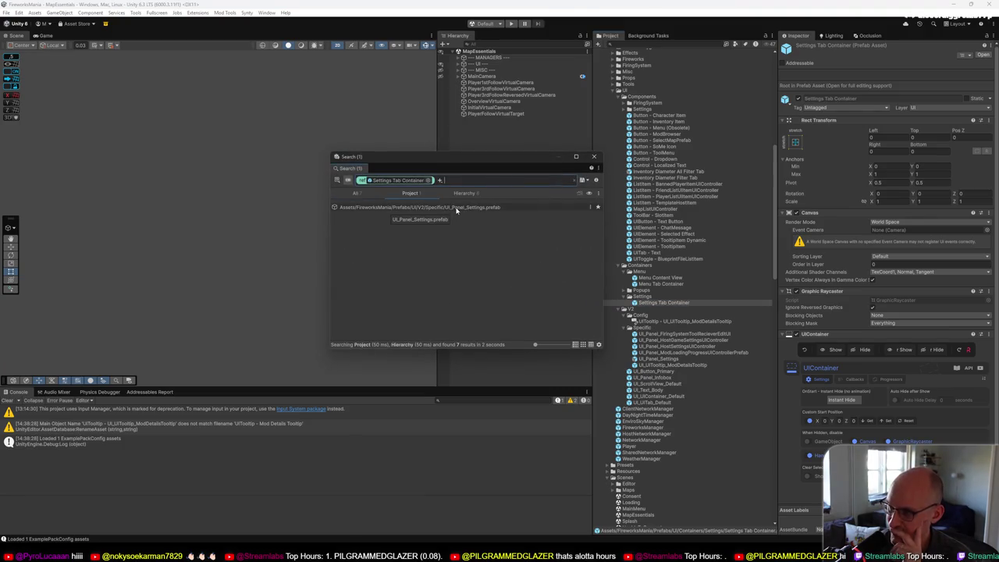
left_click(455, 209)
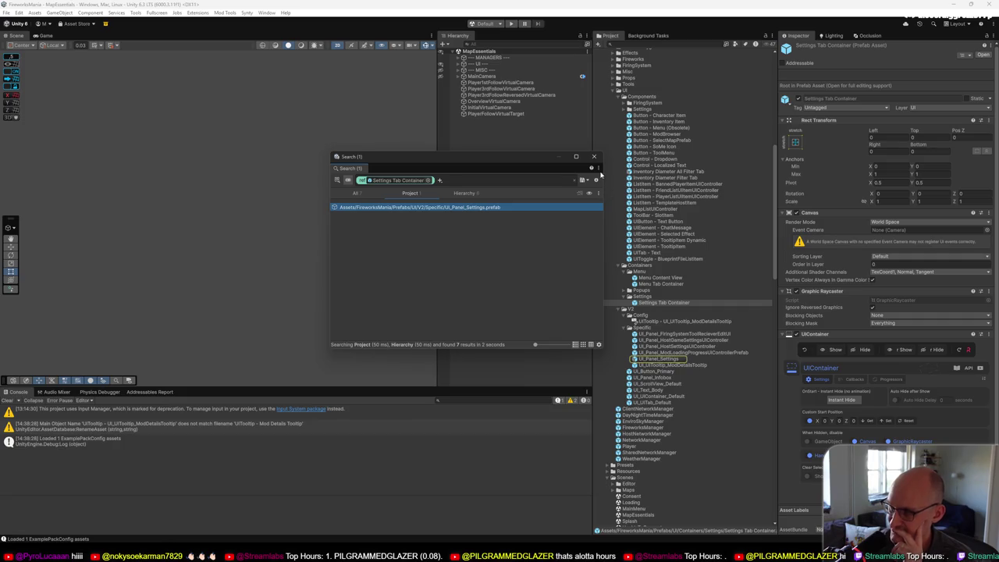
key("Escape")
left_click(658, 360)
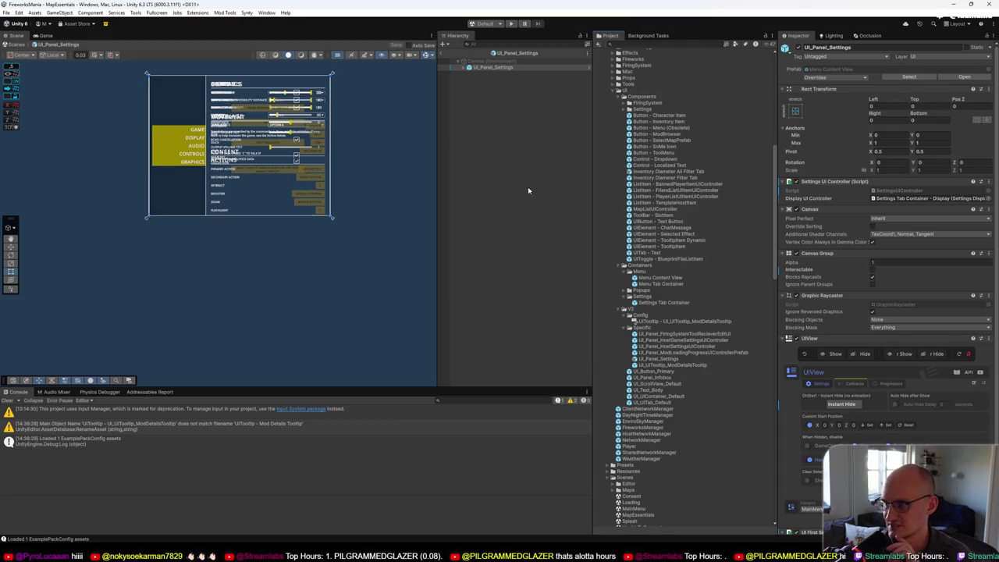
Step: Clear the hierarchy filter, expand Columns > Column Content, and locate the Game tab container's source prefab
right_click(664, 302)
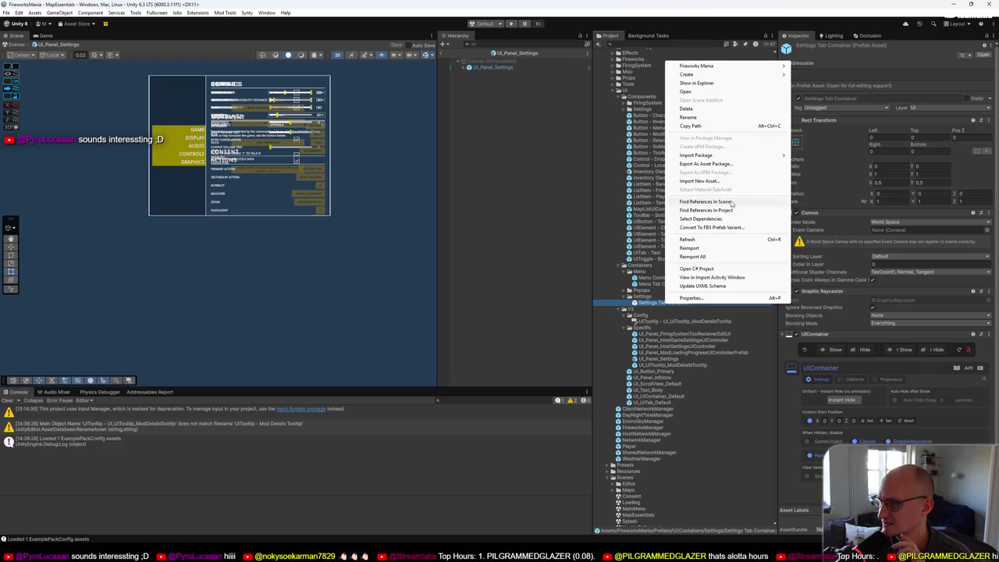
left_click(547, 123)
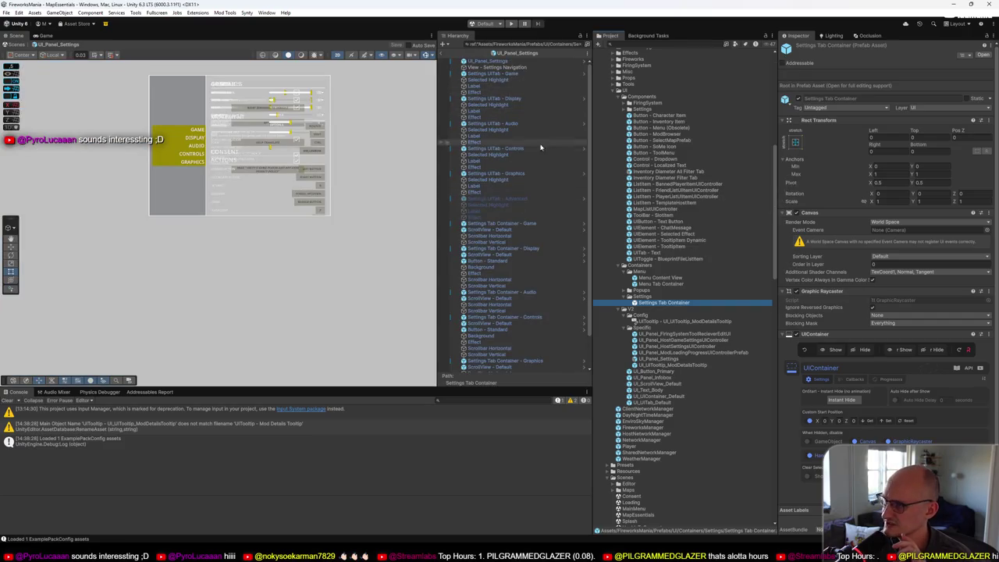
left_click(583, 44)
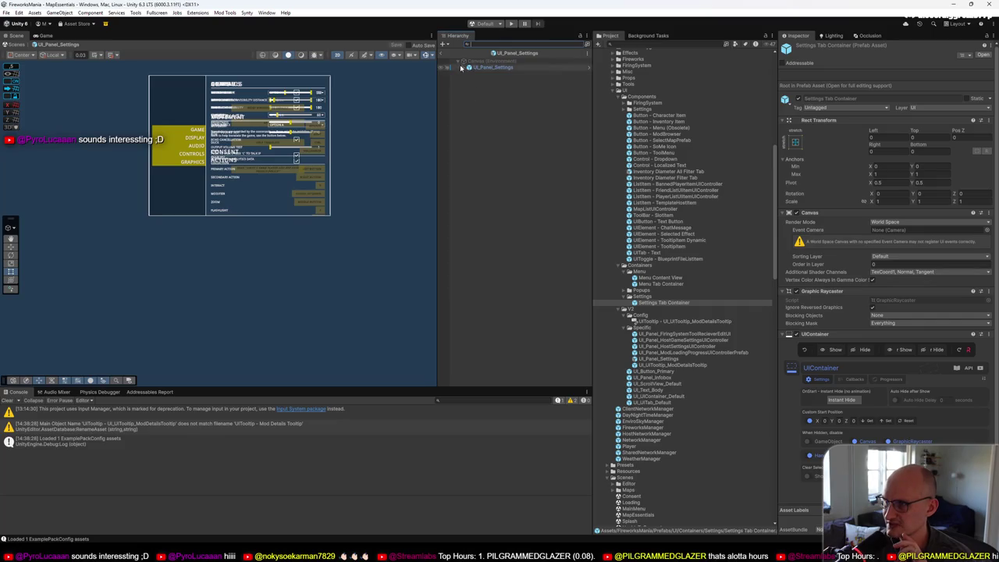
left_click(483, 61)
left_click(488, 74)
left_click(473, 73)
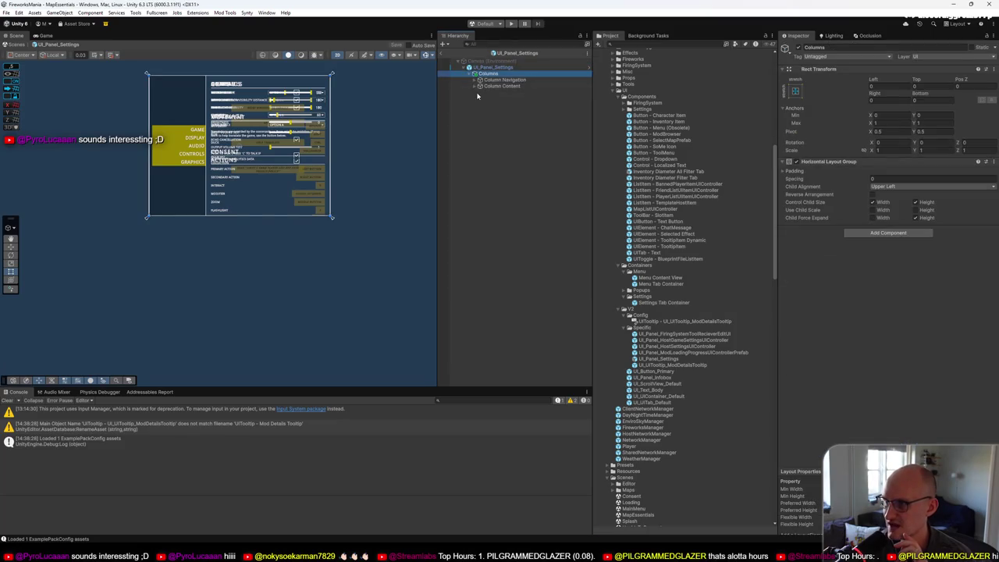
left_click(479, 86)
left_click(490, 95)
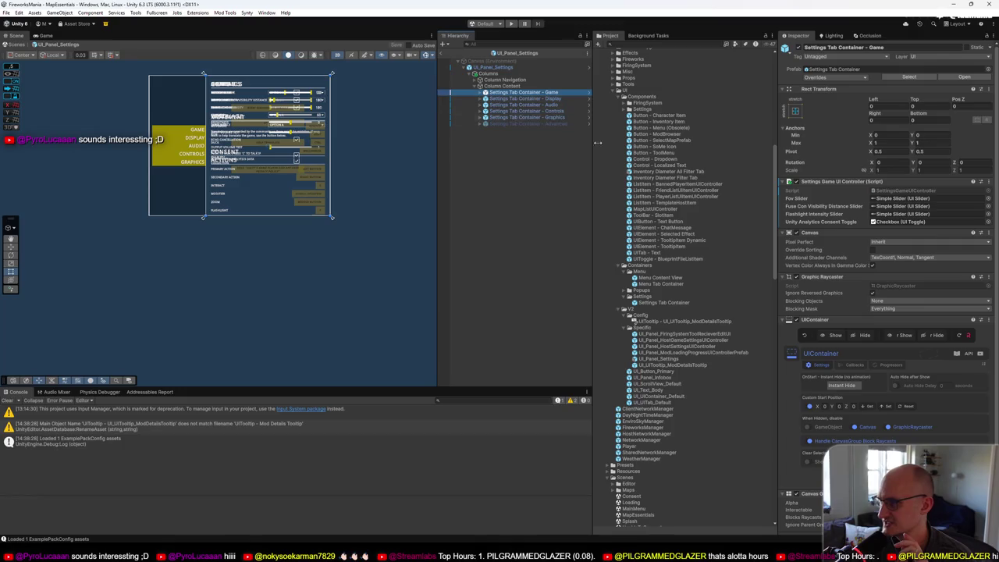
left_click(834, 69)
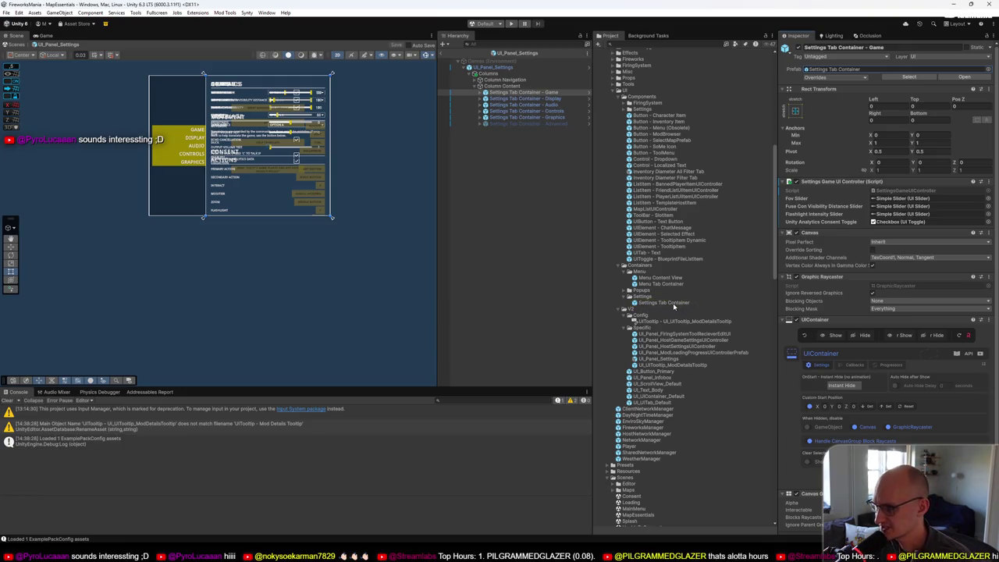
Step: Undo stray edits, then open Menu Tab Container and Settings Tab Container in Prefab Mode
left_click(675, 284)
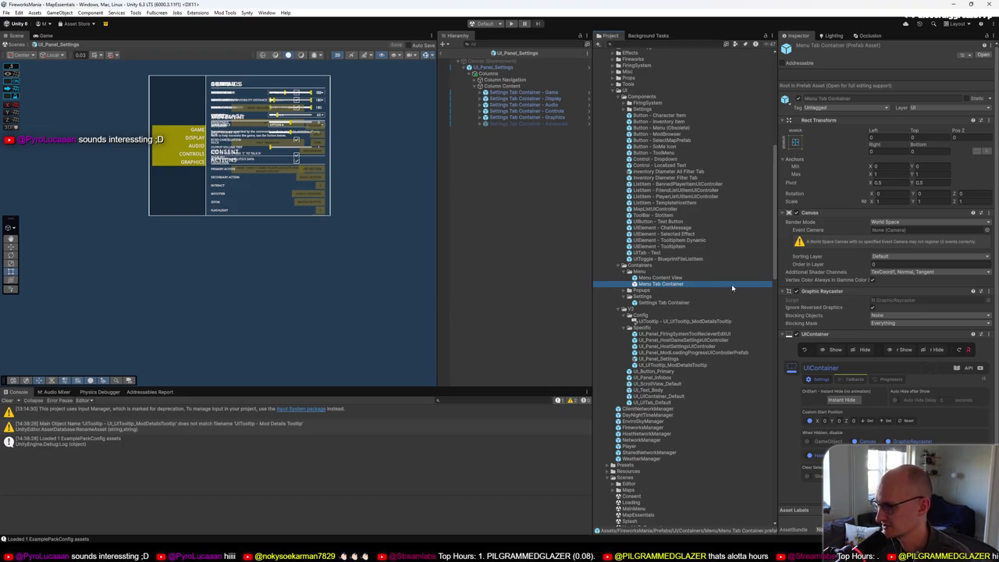
left_click(677, 303)
left_click(681, 284)
key("ctrl+z")
left_click(680, 284)
key("ctrl+z")
key("Return")
double_click(676, 285)
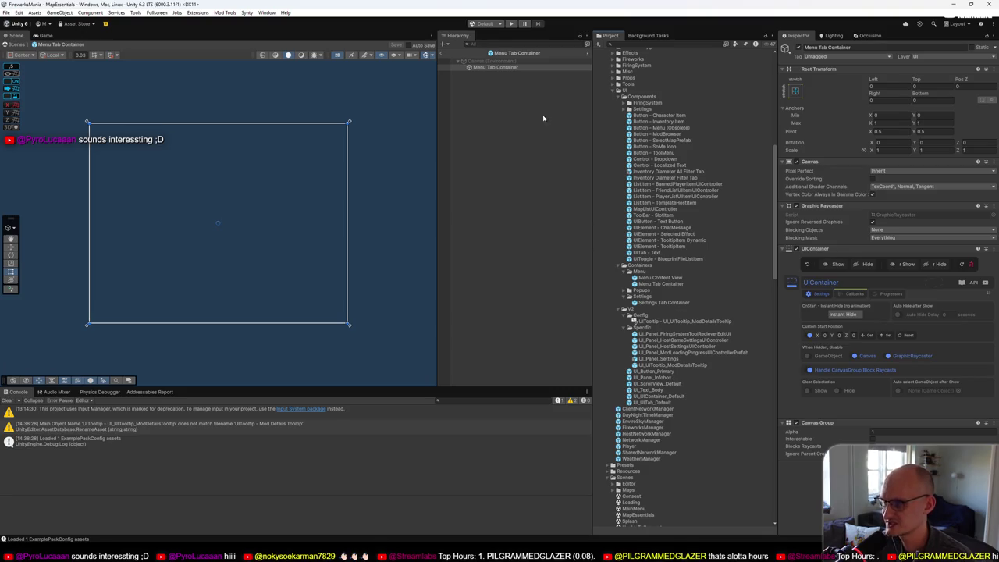
double_click(662, 302)
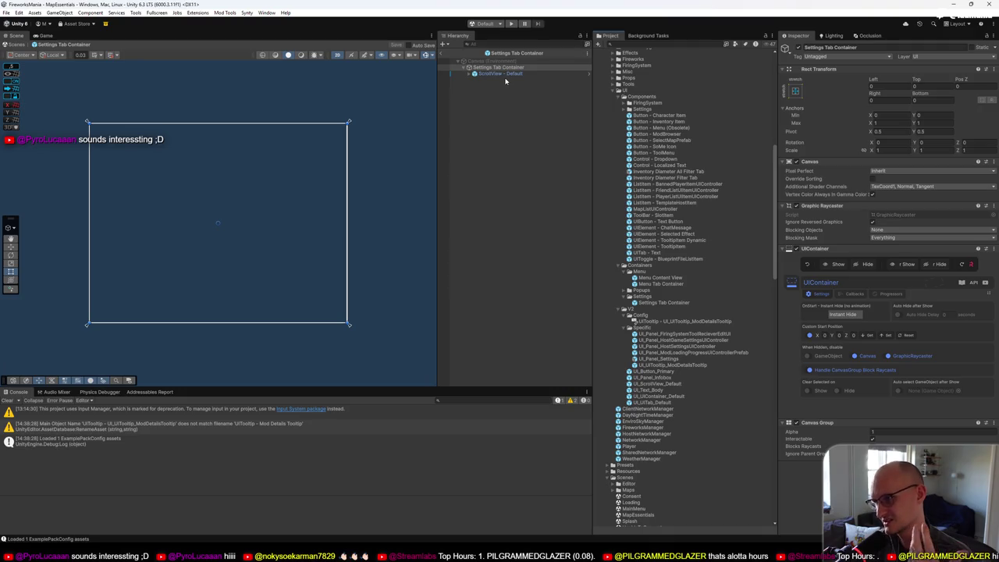
Step: Open UI_UIContainer_Default in Prefab Mode, glance at Menu Tab Container, and bring up UI_UIContainer_Default's options
double_click(663, 396)
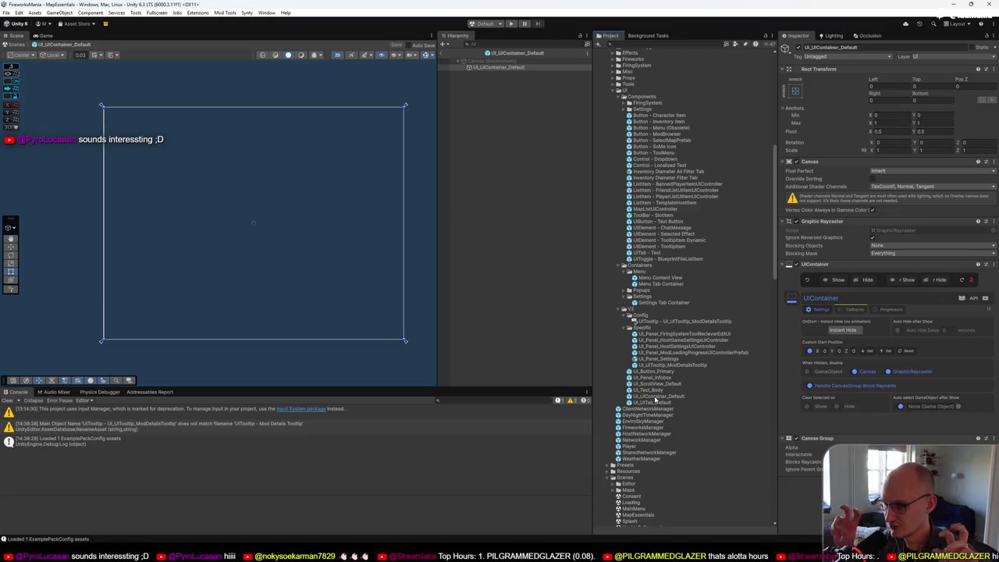
left_click(676, 284)
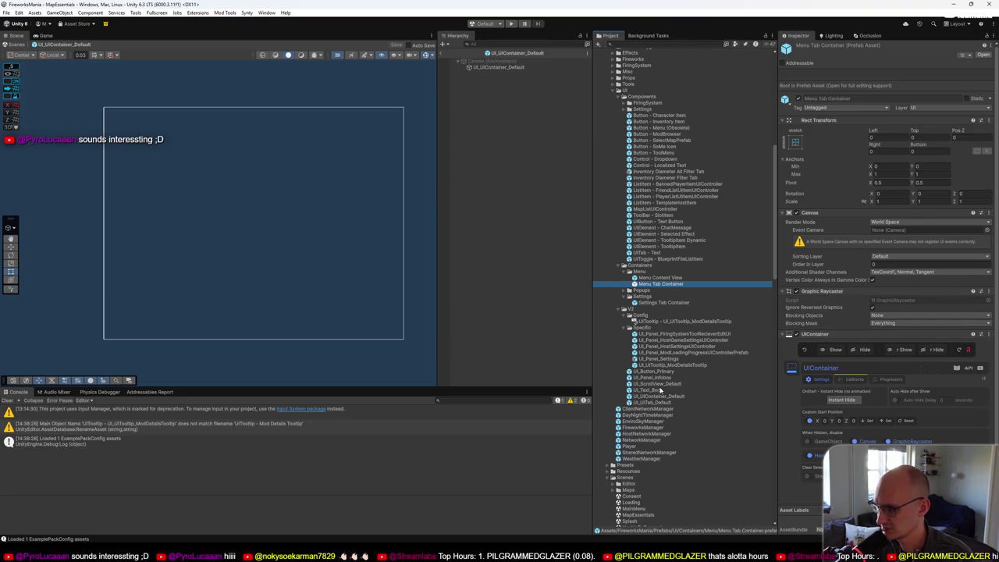
right_click(664, 398)
key("Escape")
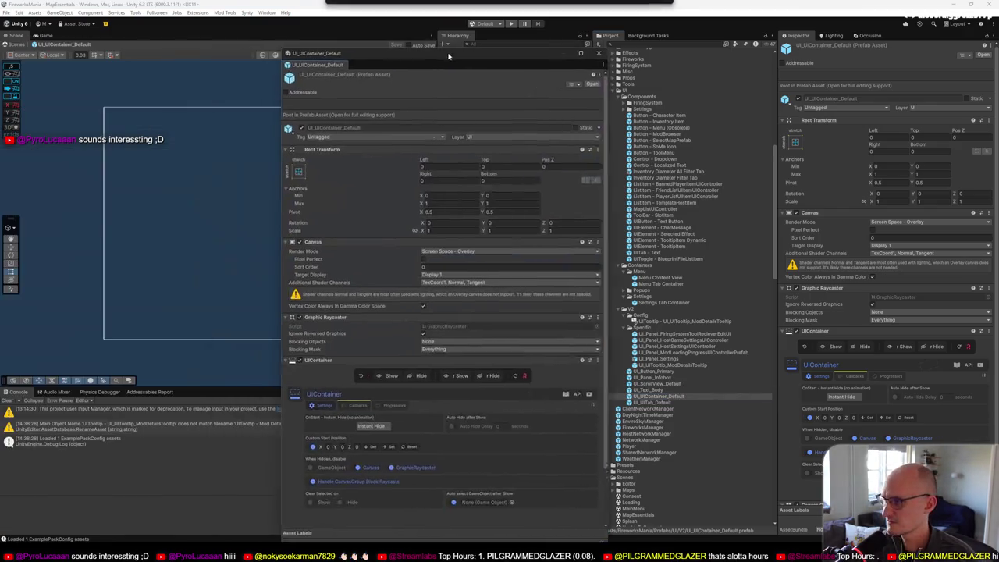
left_click(661, 302)
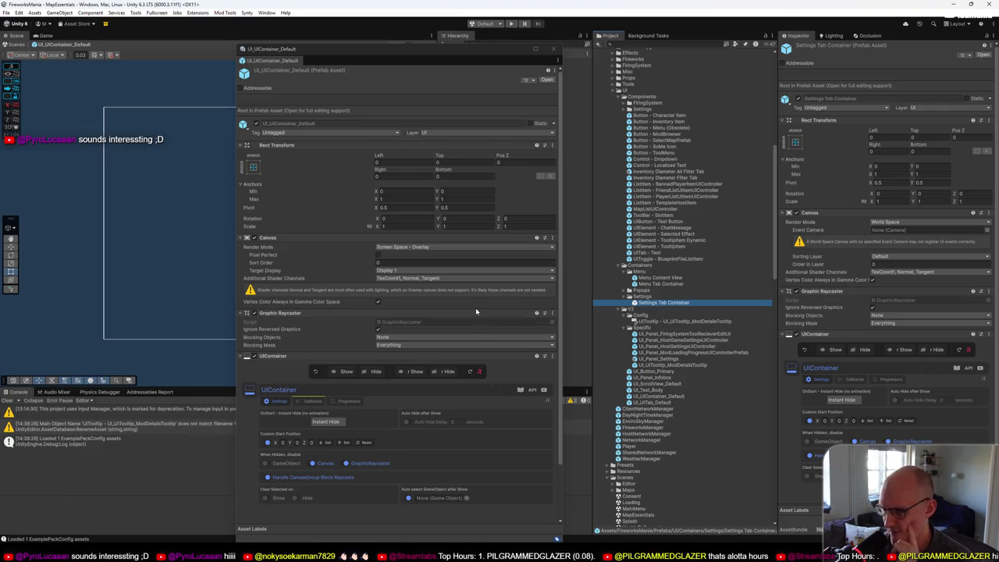
scroll(475, 310, "down", 2)
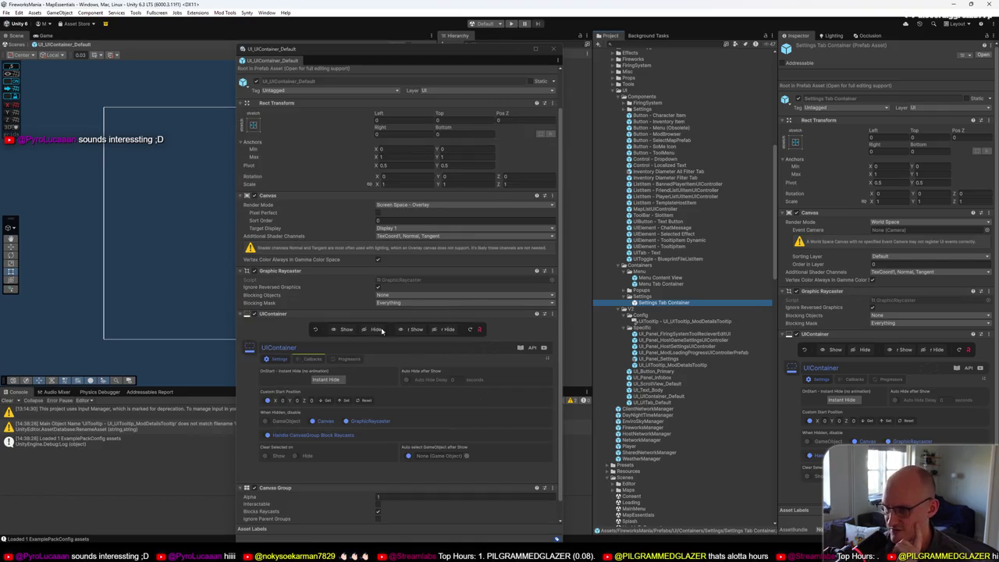
left_click(312, 359)
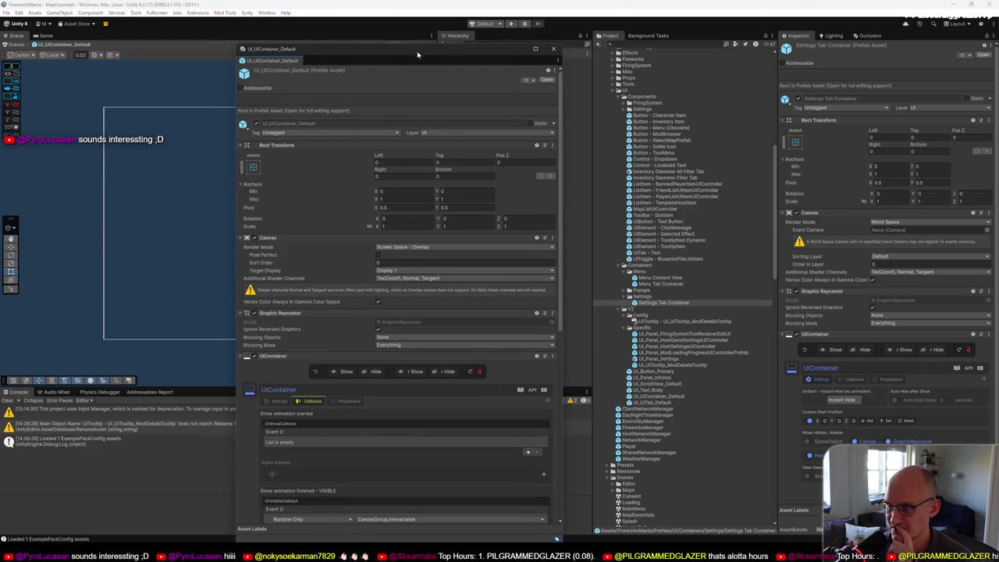
left_click_drag(417, 50, 430, 27)
scroll(429, 277, "down", 1)
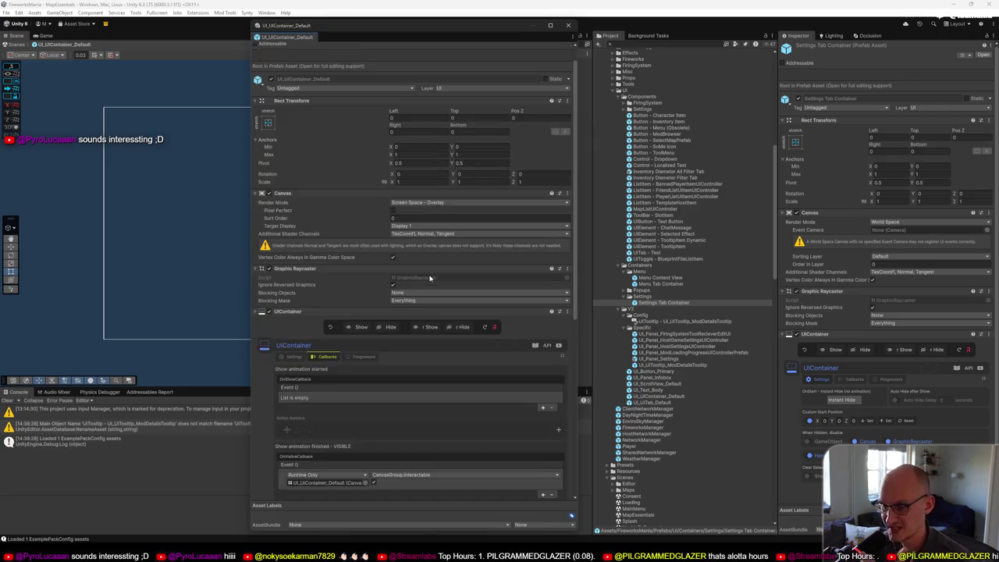
scroll(429, 279, "down", 3)
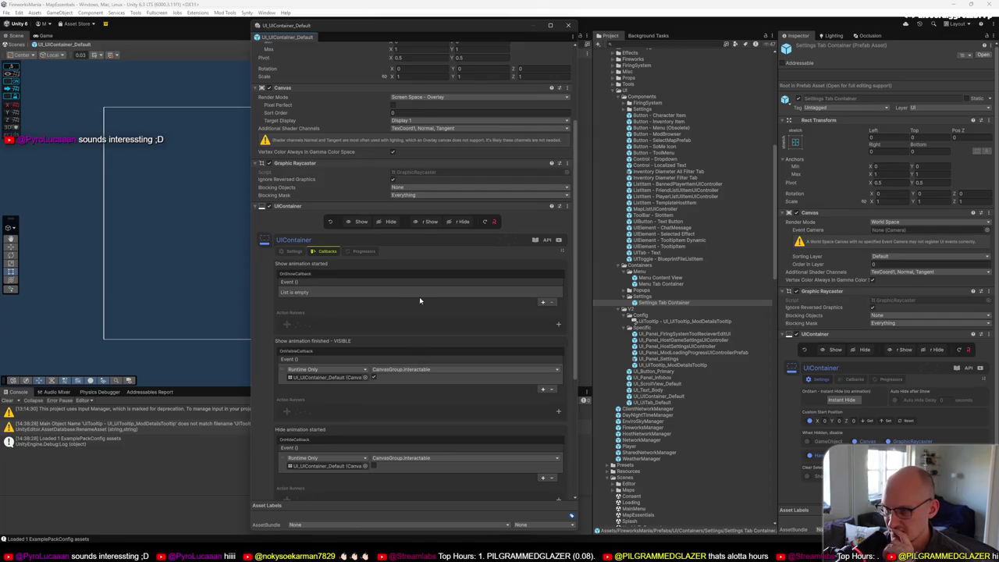
left_click(294, 251)
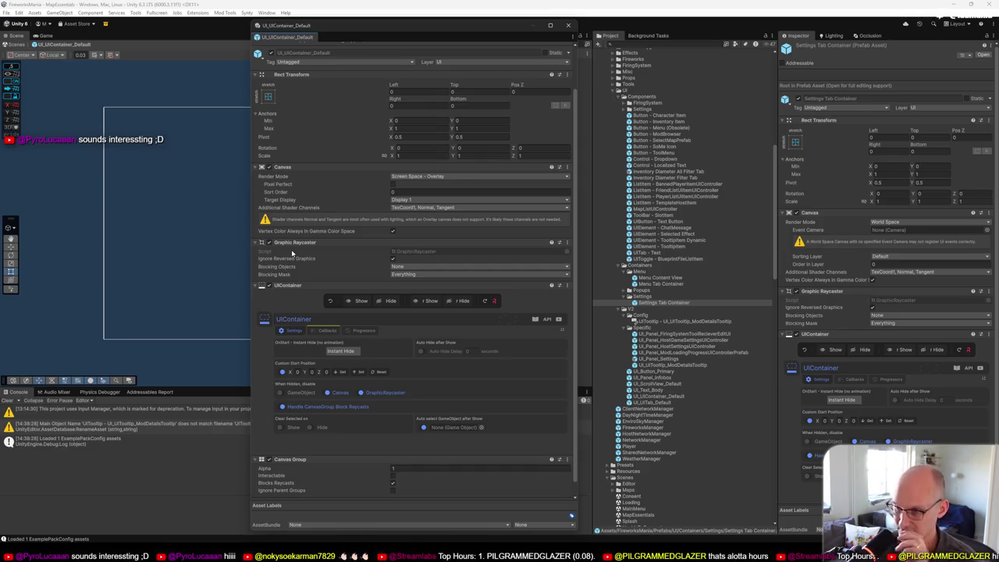
mouse_move(471, 29)
left_mouse_down()
mouse_move(430, 28)
mouse_move(462, 26)
left_mouse_up()
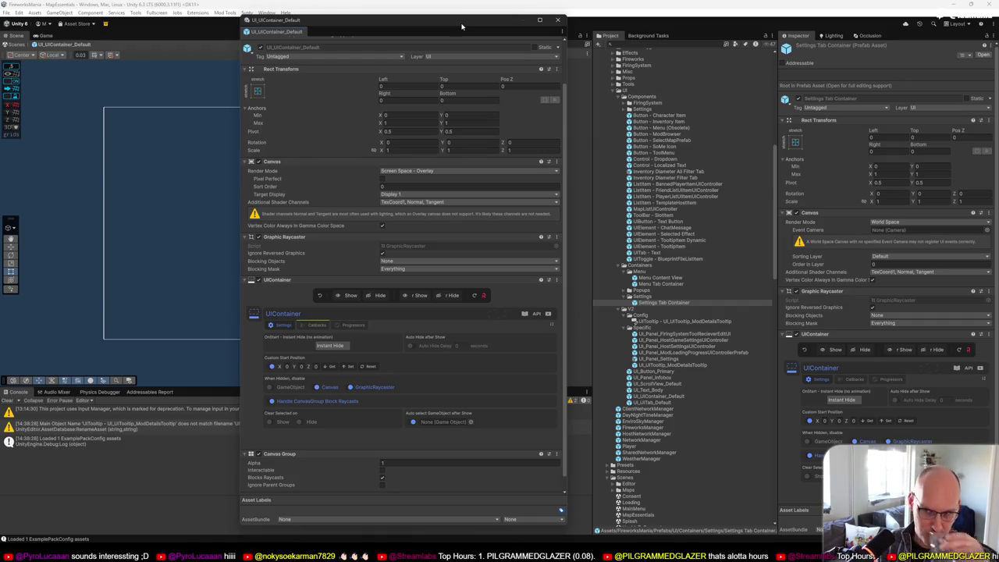
left_click(557, 19)
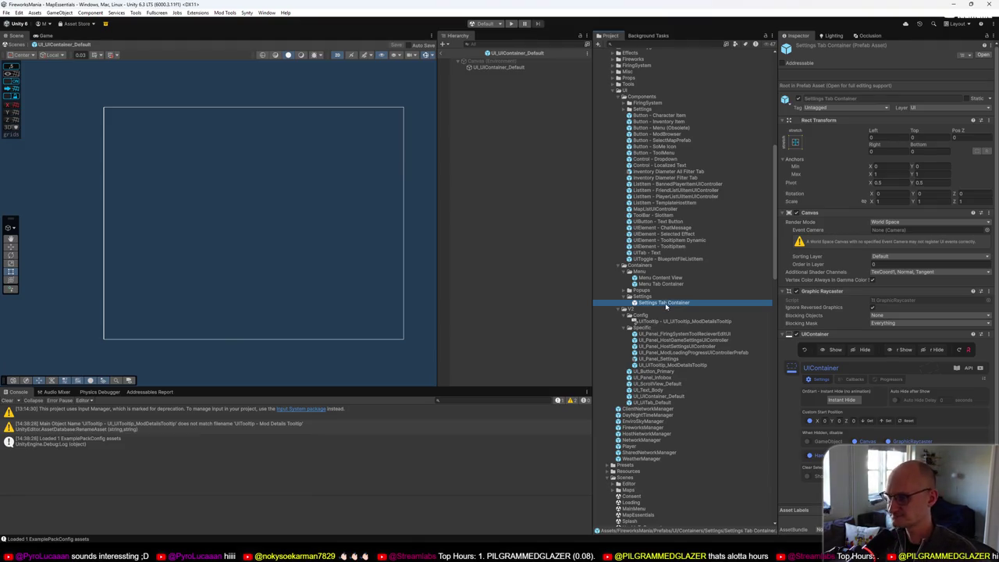
Step: Find where Settings Tab Container is used and open the UI_Panel_Settings prefab
right_click(665, 306)
left_click(726, 211)
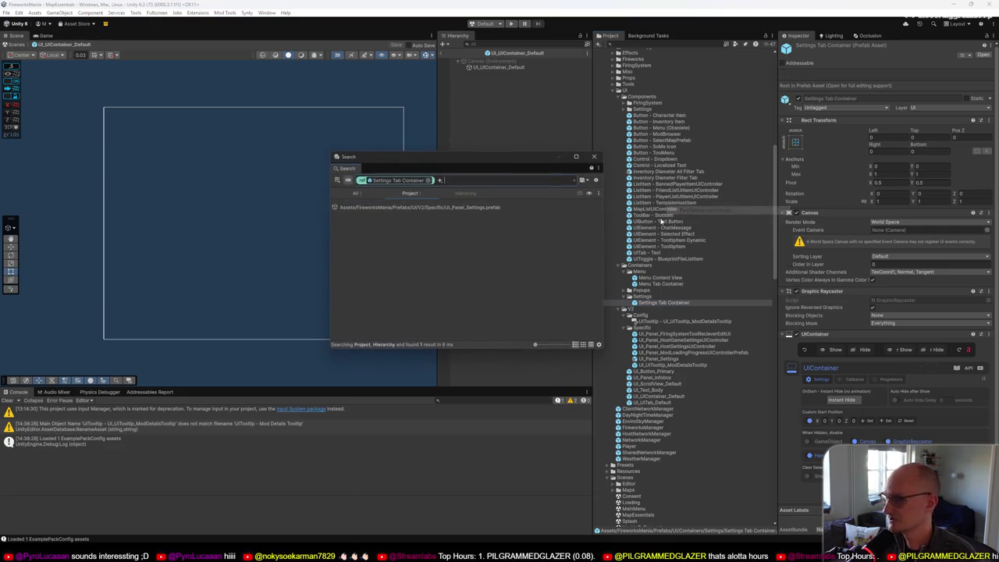
left_click(466, 208)
left_click(594, 156)
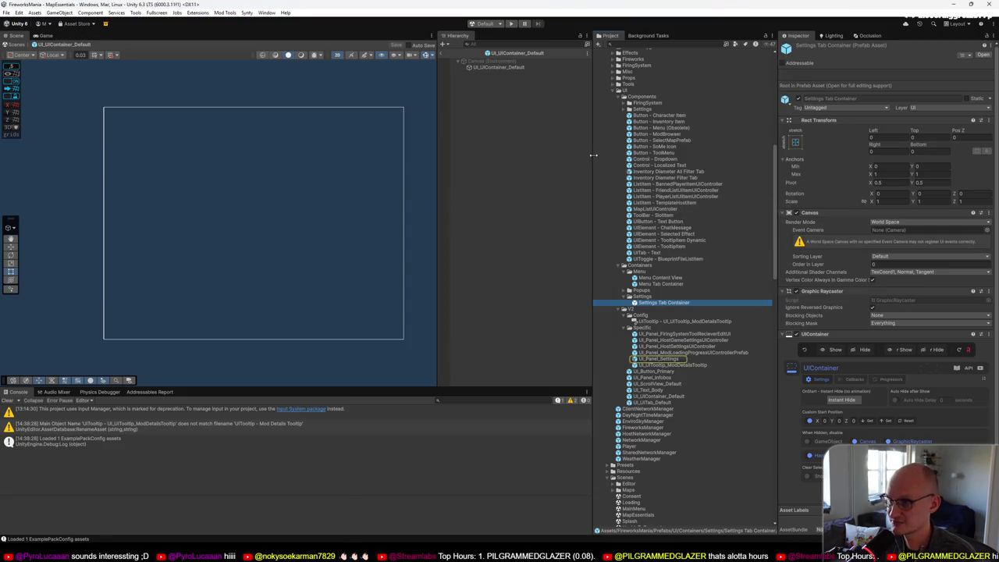
double_click(664, 360)
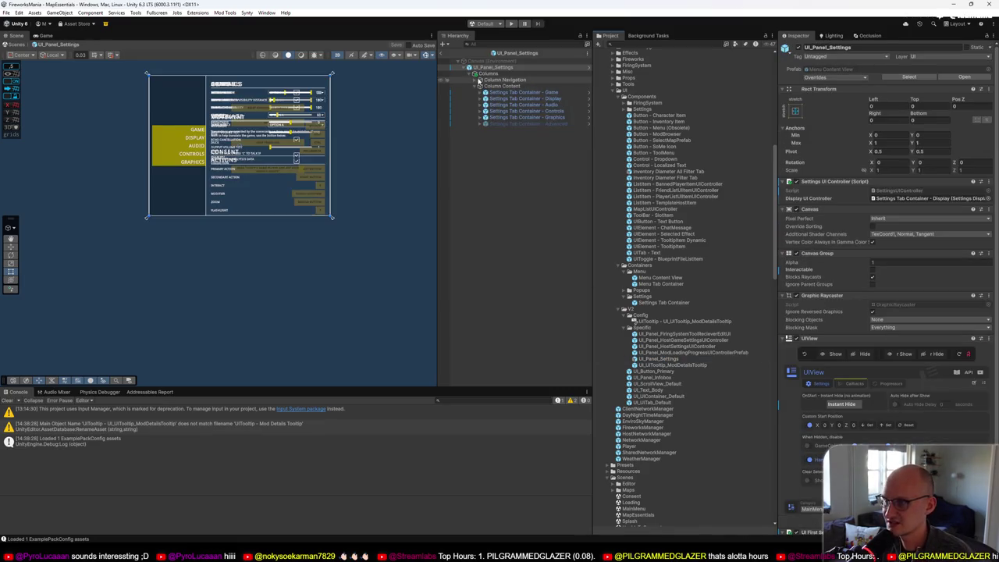
Step: Hide the Display, Audio, Controls, Graphics and Game tab contents, then select the Game tab container
left_click(474, 81)
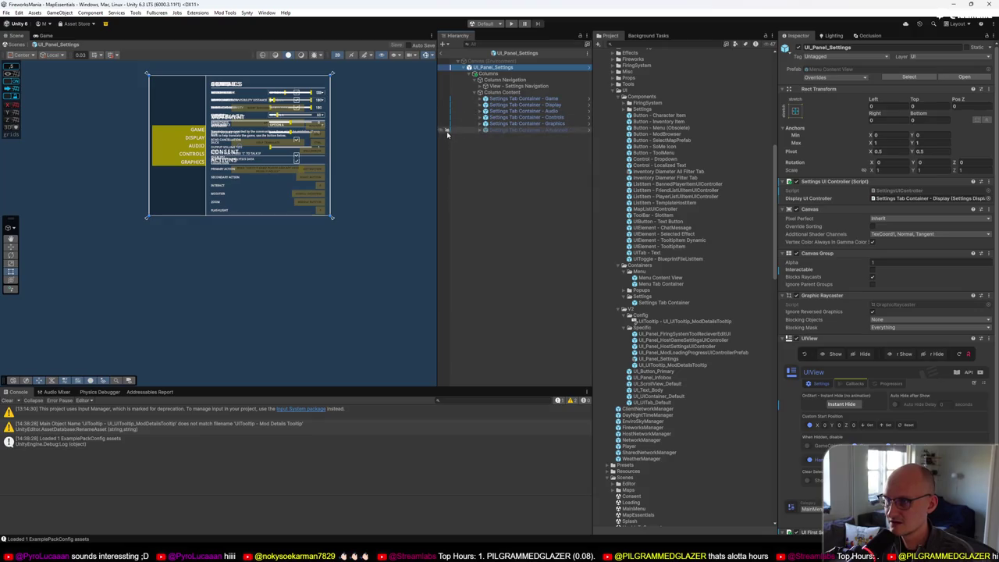
left_click_drag(441, 124, 442, 107)
left_click(440, 98)
left_click(521, 98)
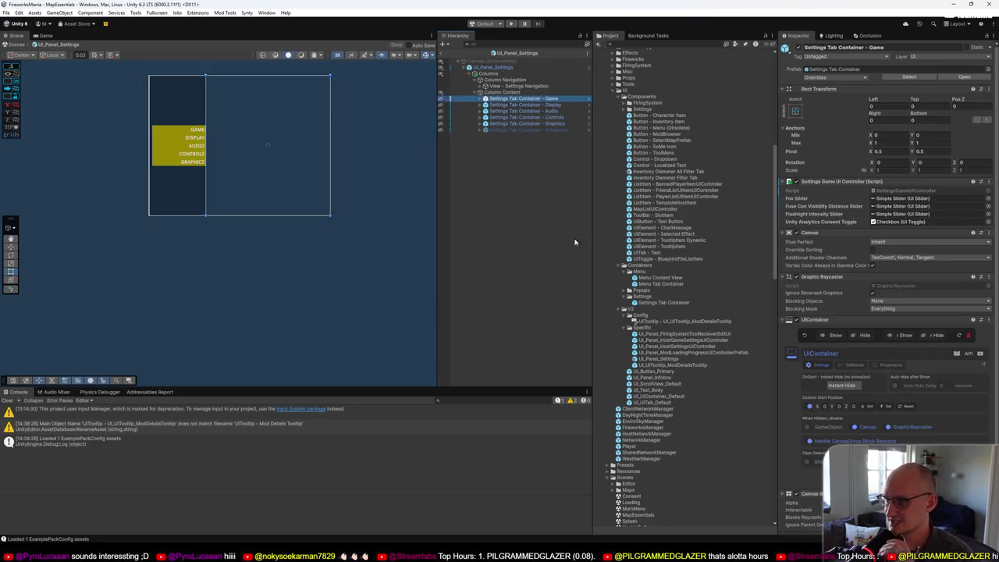
Step: Expand the Game tab container down to its ScrollView Viewport and check the Display tab's settings controller
left_click(479, 99)
left_click(485, 105)
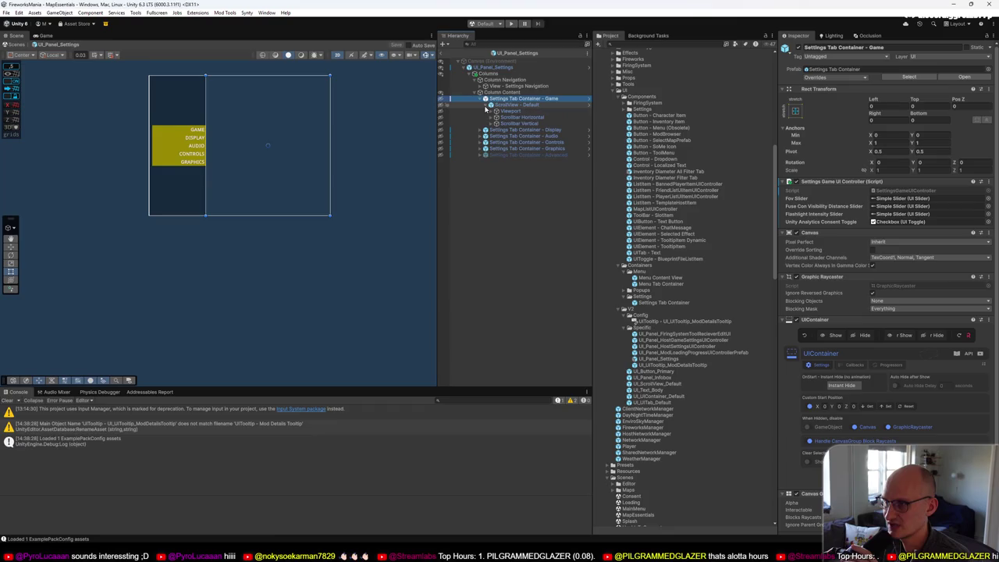
left_click(491, 110)
left_click(509, 111)
left_click(511, 99)
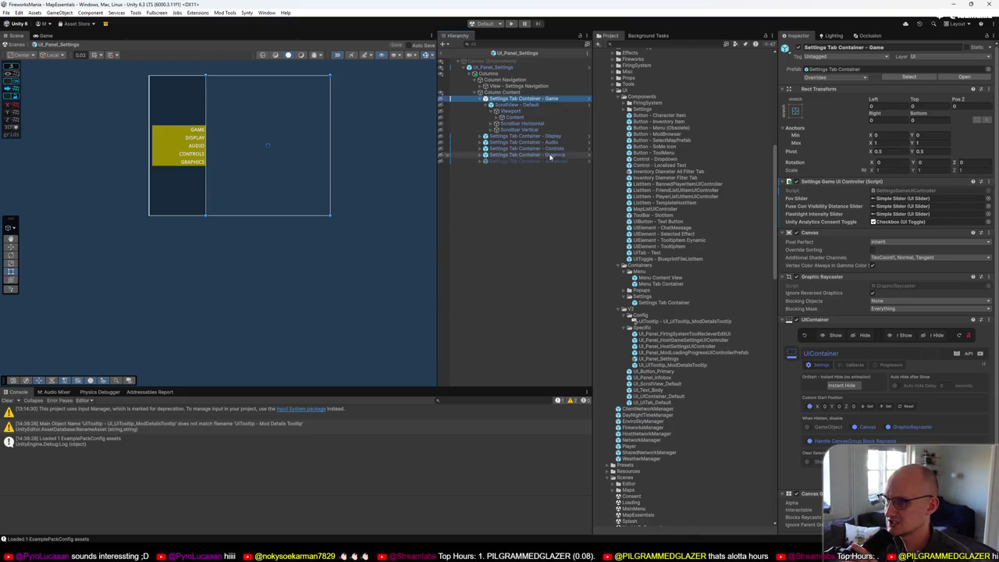
left_click(512, 137)
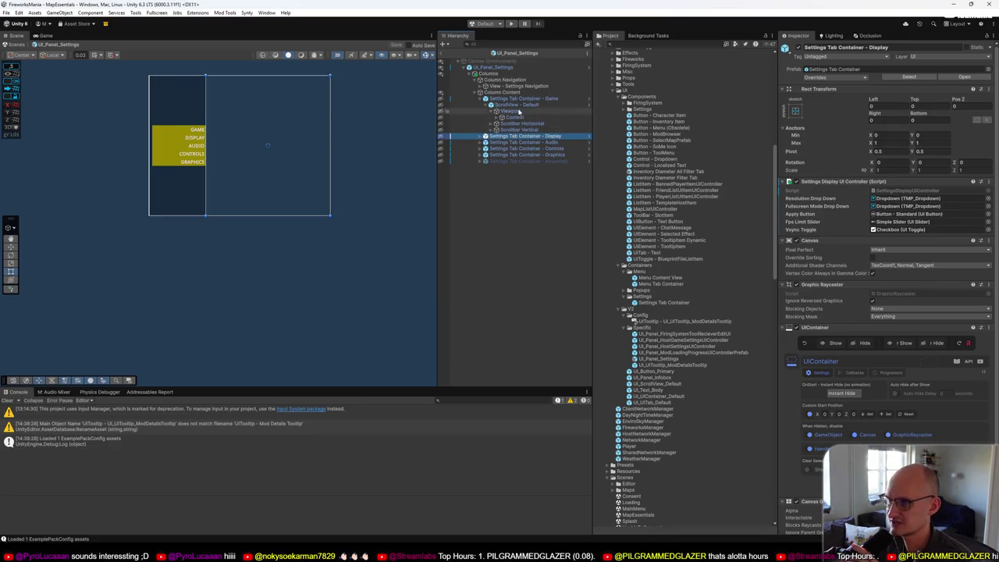
left_click(522, 99)
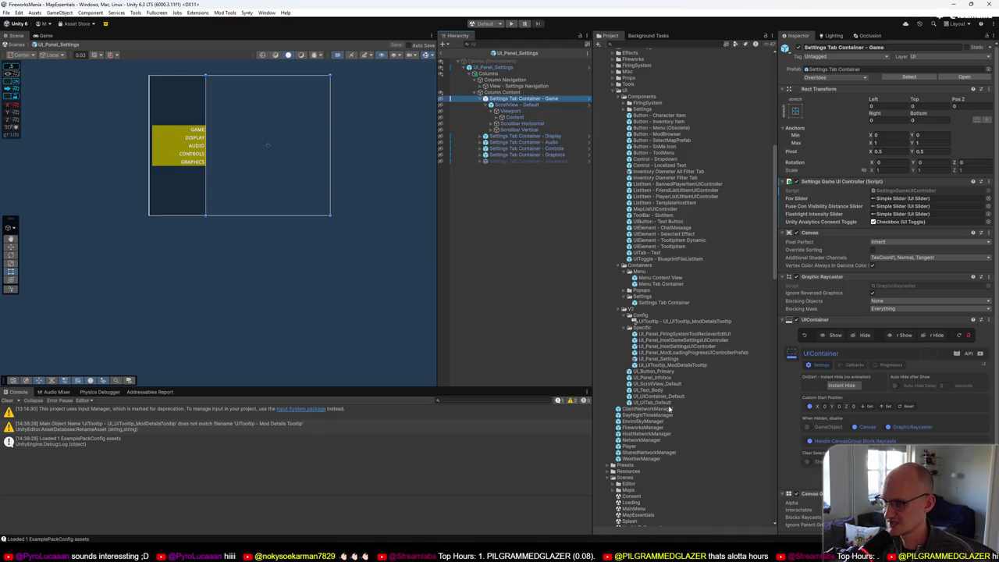
Step: Compare the UI_UIContainer_Default and Settings Tab Container prefab assets, then reselect the Game tab container
left_click(672, 396)
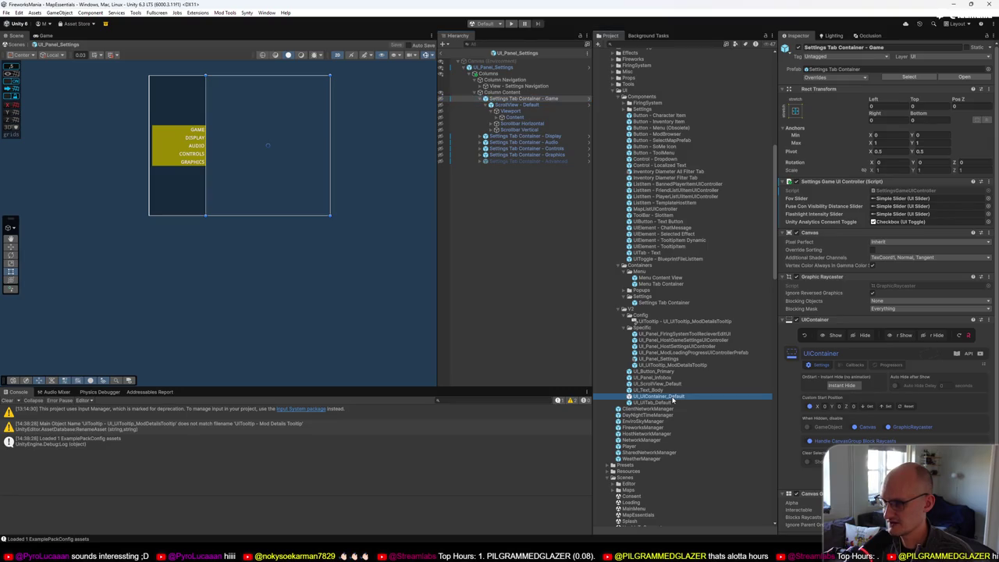
left_click(676, 305)
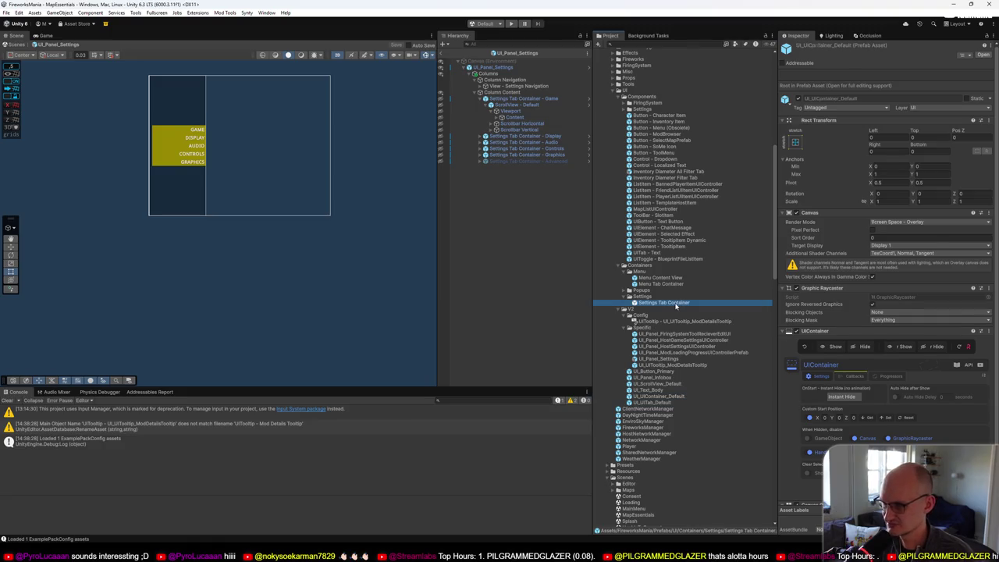
left_click(676, 397)
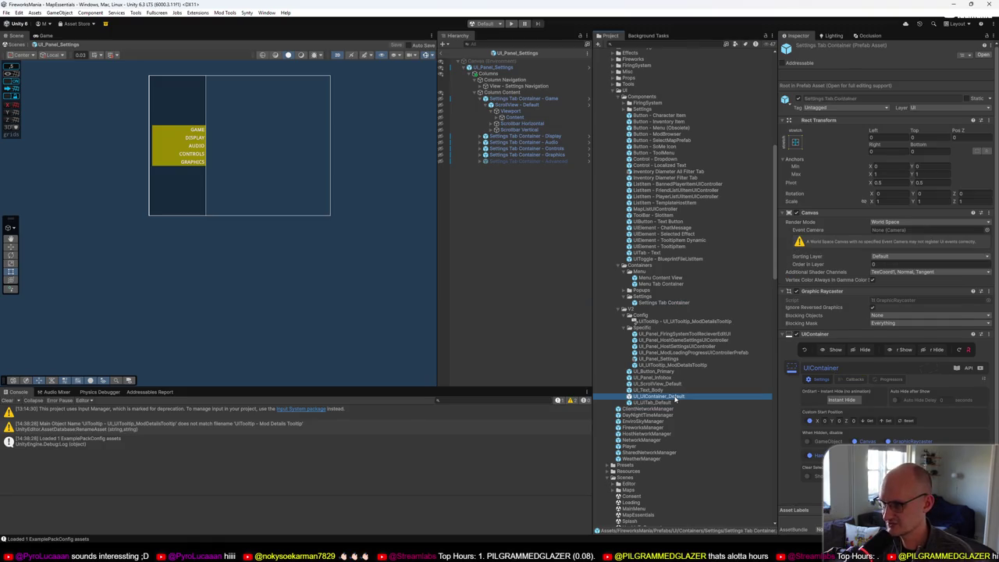
left_click(684, 306)
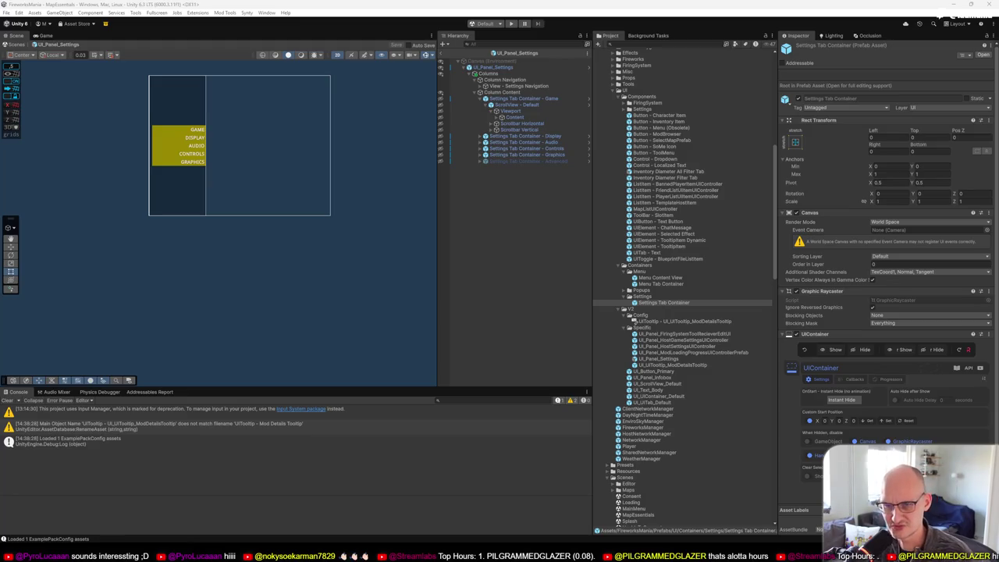
key("alt+Tab")
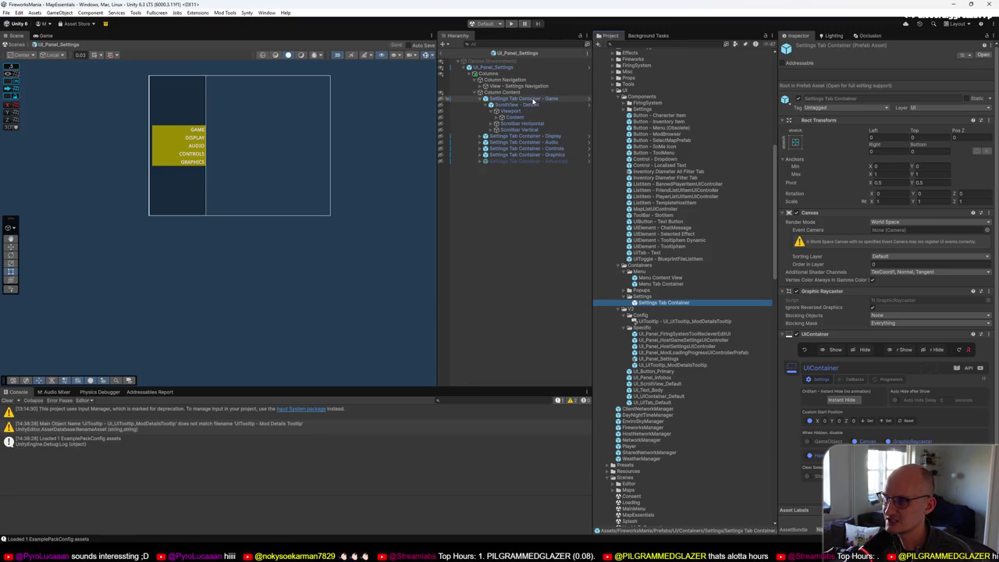
left_click(531, 99)
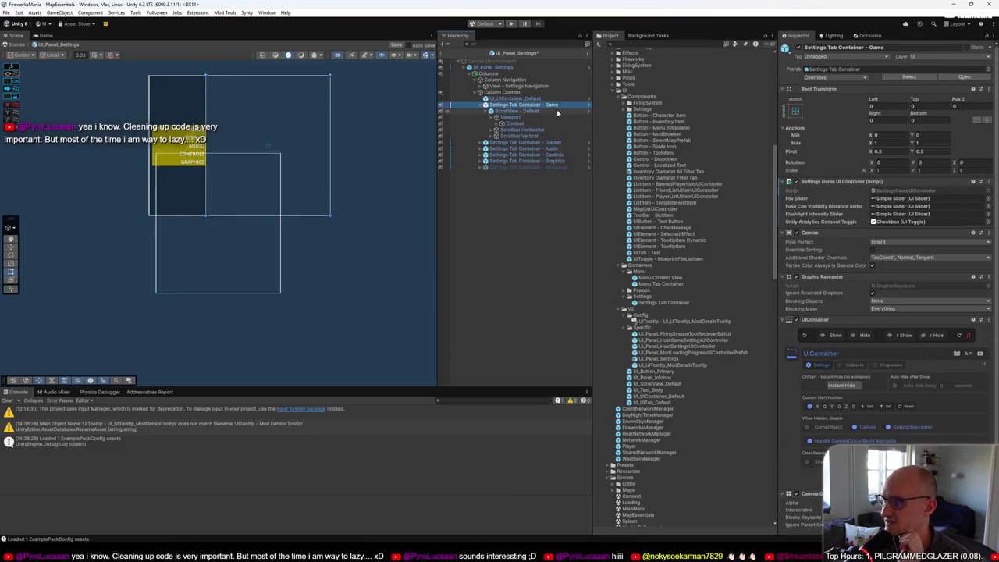
Step: Compare the new UI_UIContainer_Default instance against the Game tab container in the Hierarchy
left_click(499, 99)
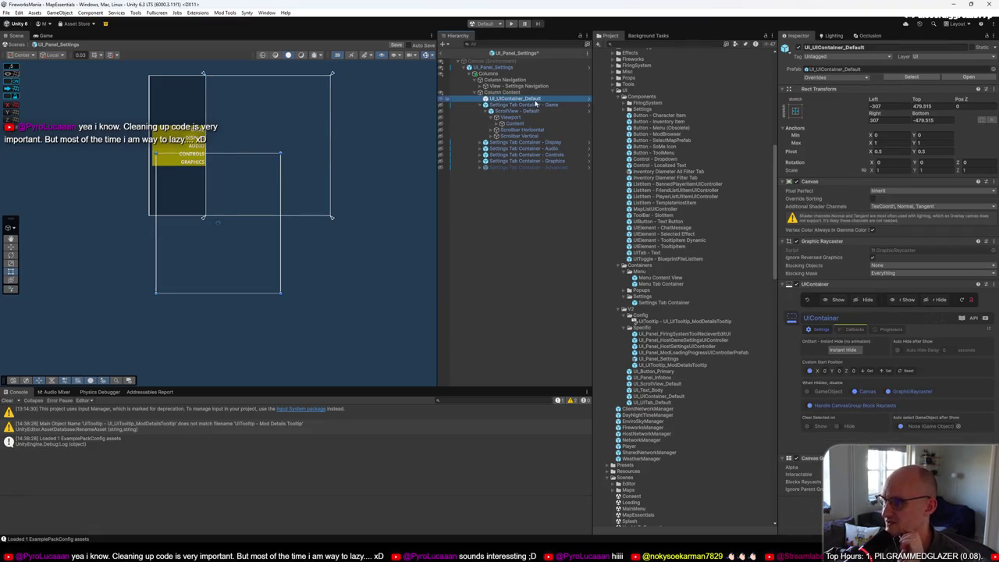
left_click(659, 396)
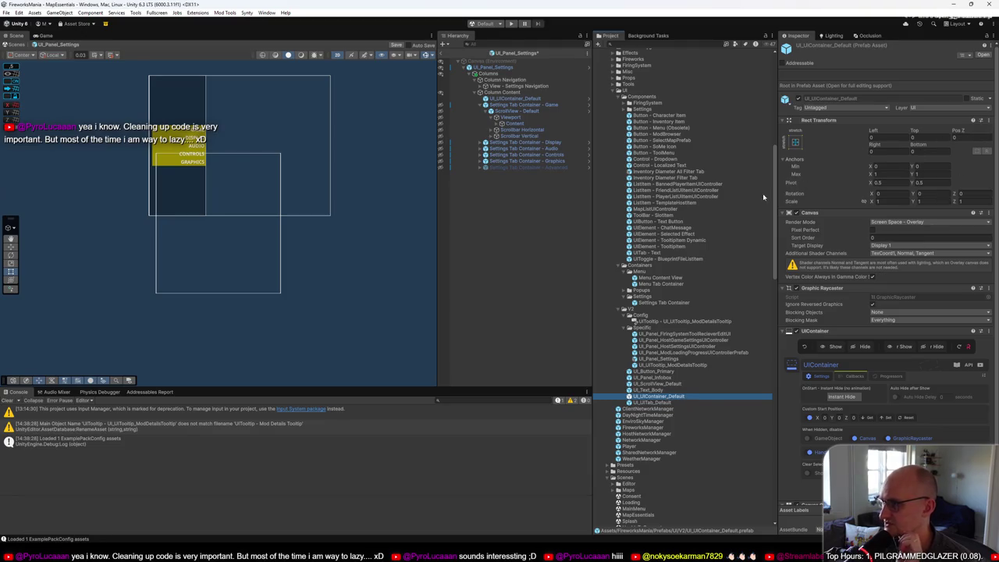
left_click(526, 100)
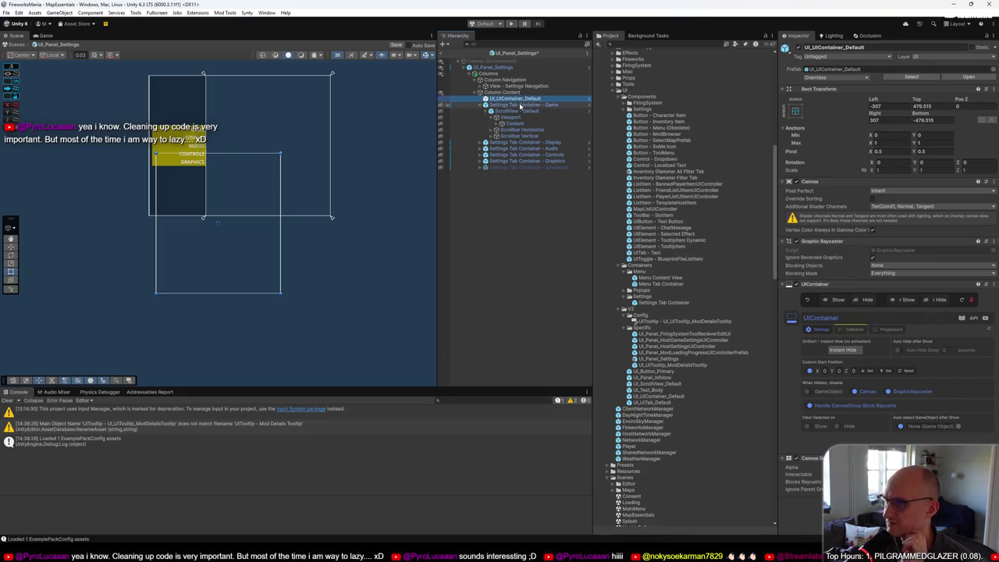
left_click(521, 106)
left_click(523, 99)
left_click(525, 105)
left_click(568, 100)
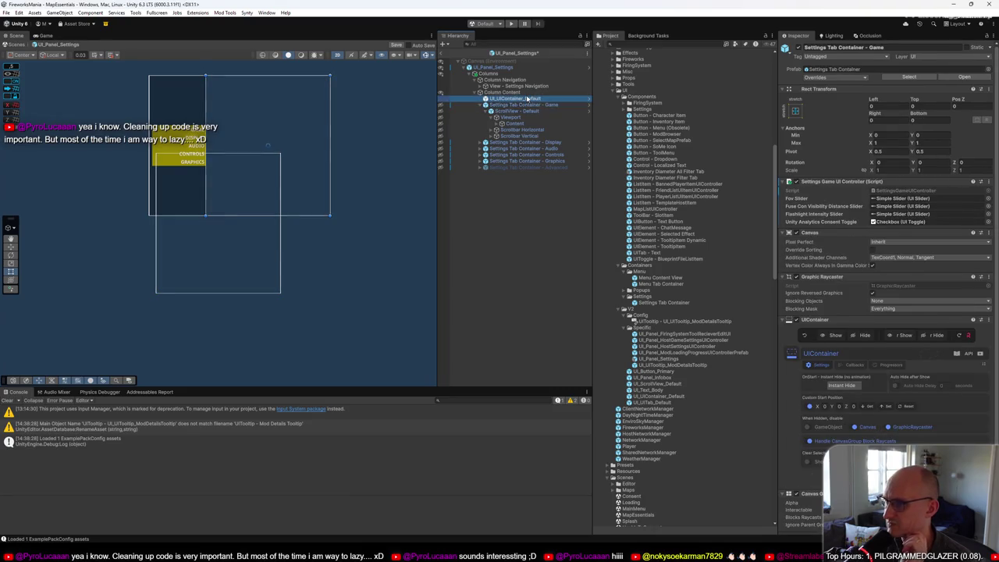
Step: Revert the container's Left, Right, Top and Bottom offsets to the prefab's values
right_click(882, 100)
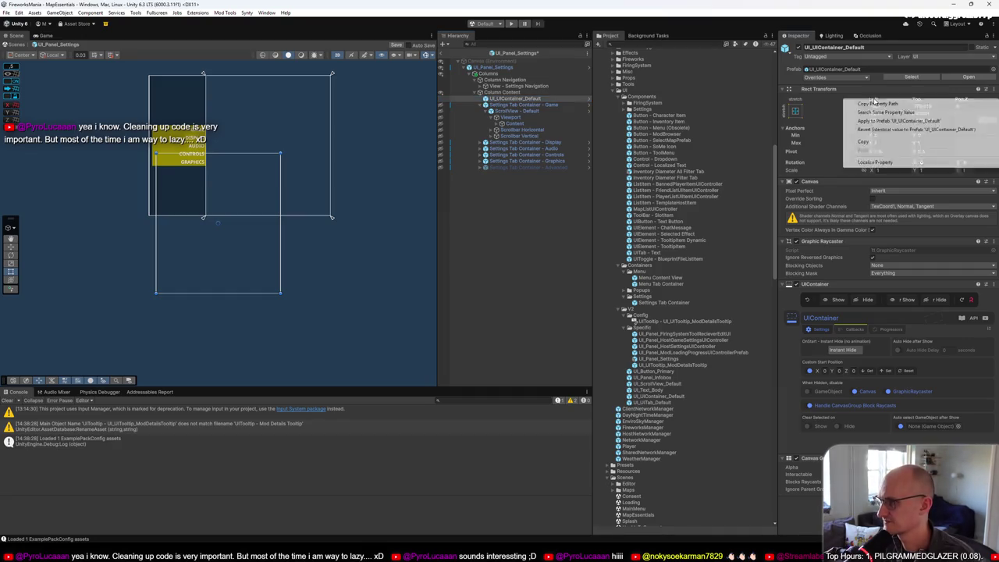
left_click(968, 121)
right_click(921, 107)
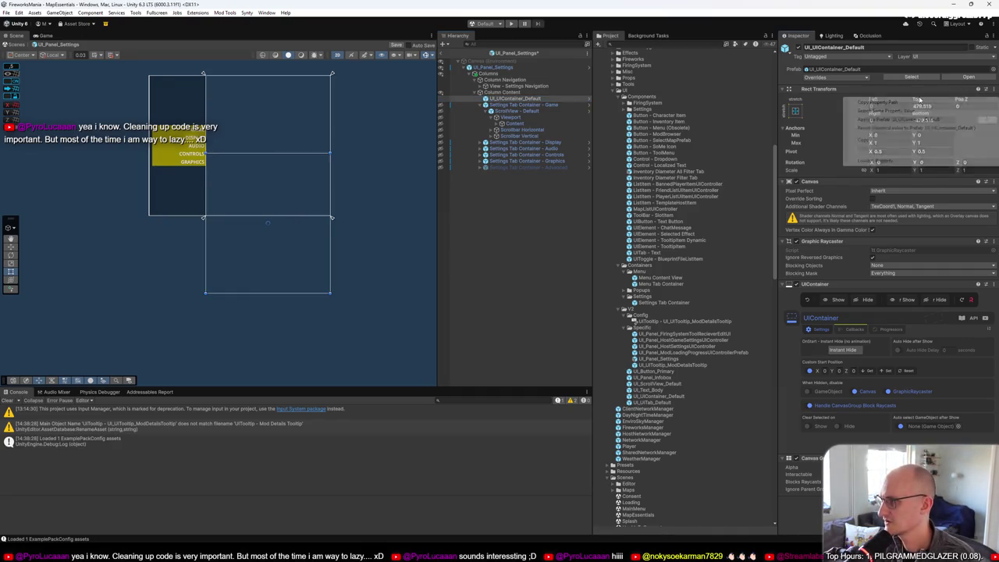
left_click(933, 135)
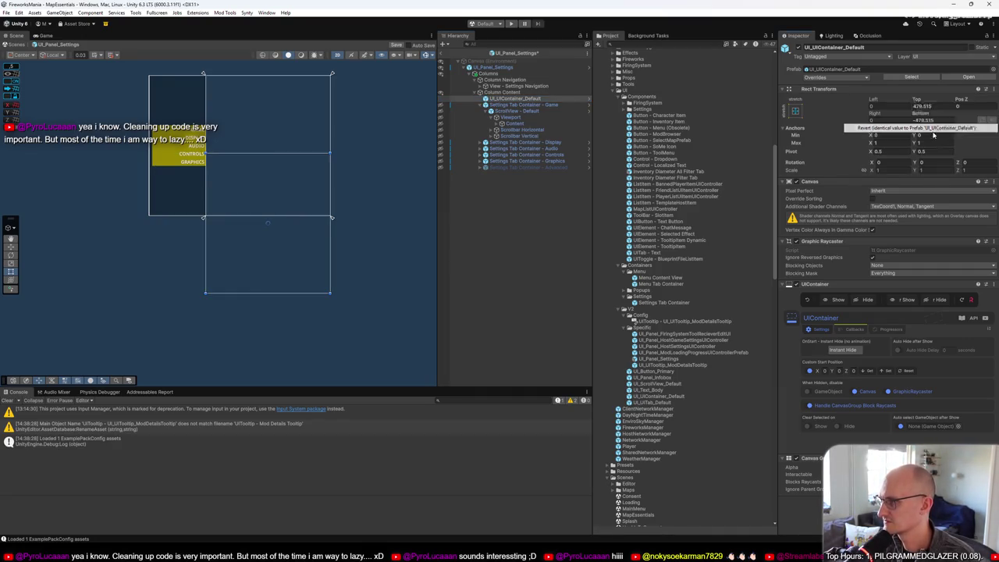
Step: Try moving the Game tab's ScrollView - Default into the new container, then cancel the prefab restructure warning
left_click(536, 105)
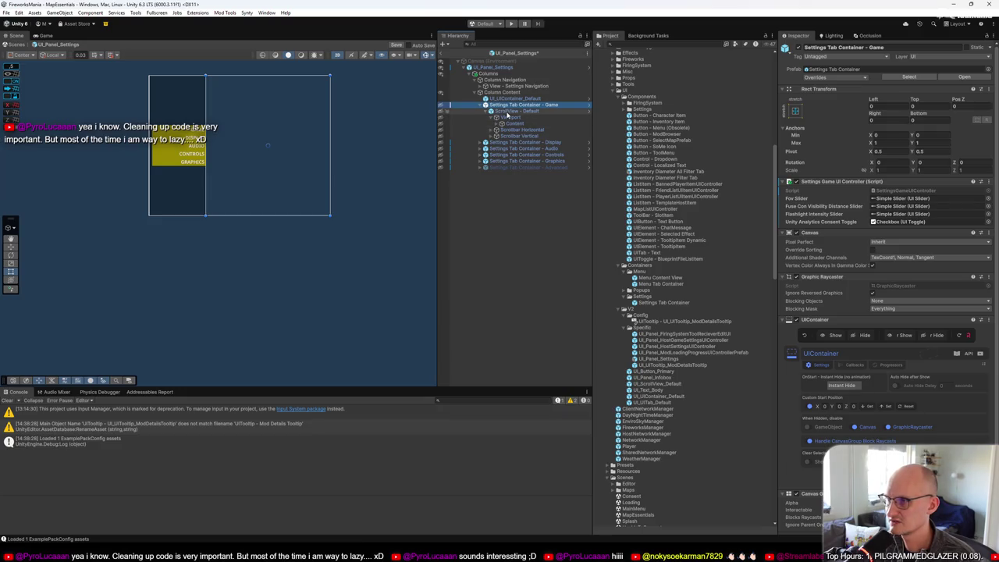
left_click(515, 111)
left_click_drag(511, 102, 511, 102)
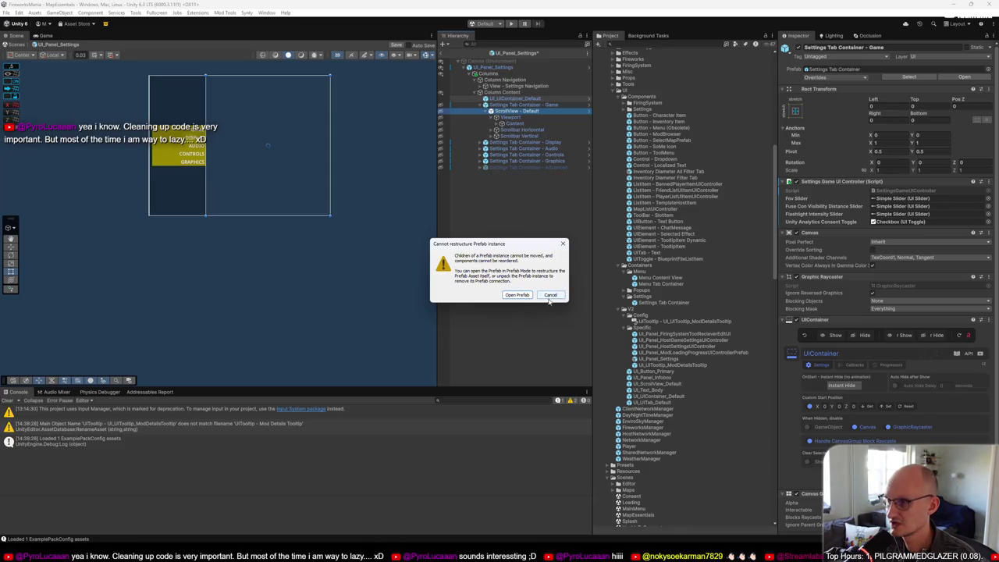
left_click(550, 295)
left_click(520, 105)
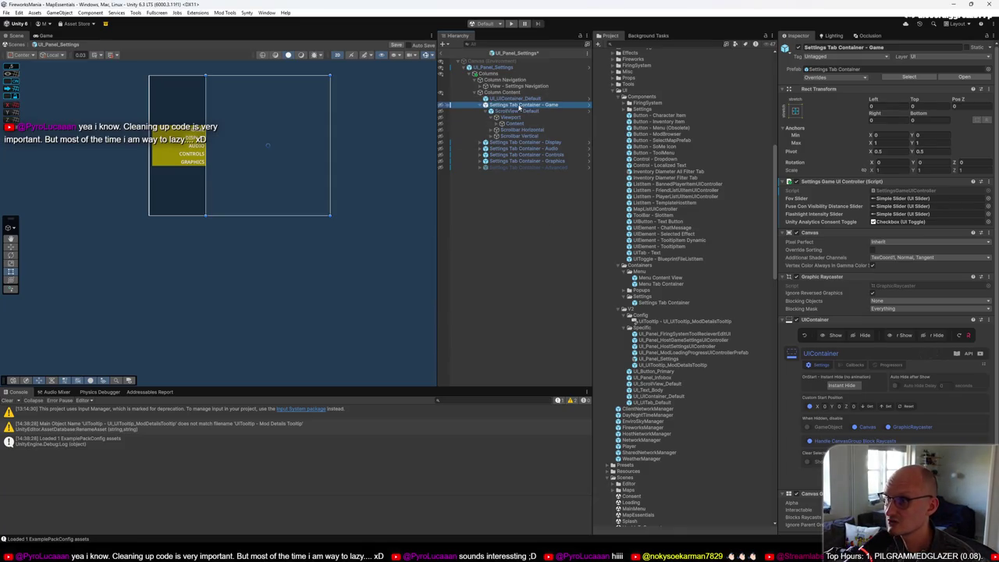
Step: Unpack the Settings Tab Container - Game prefab instance
right_click(520, 105)
mouse_move(564, 236)
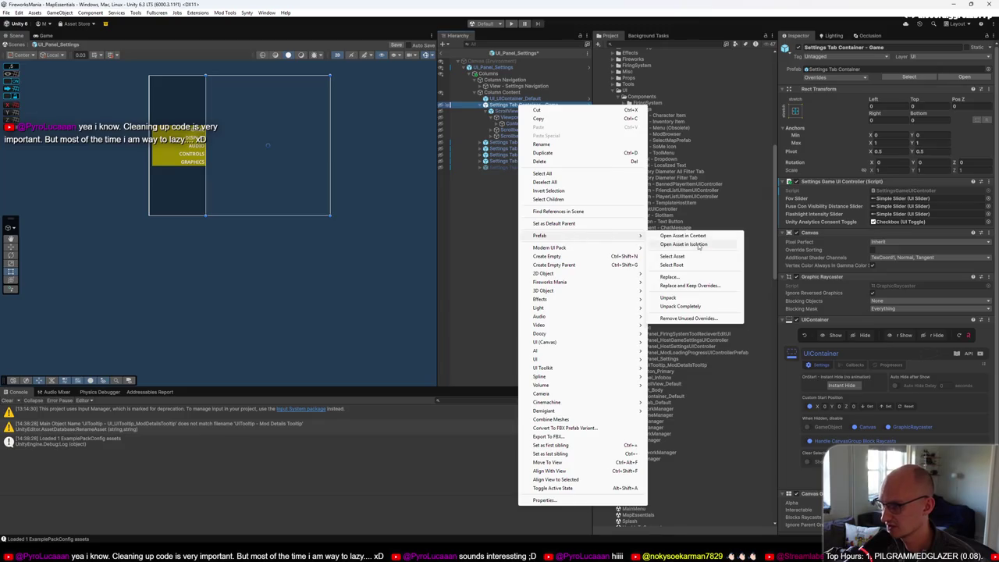
left_click(671, 298)
Step: Make the Game tab's settings content visible, then reselect the original Game tab container to rename
left_click(505, 112)
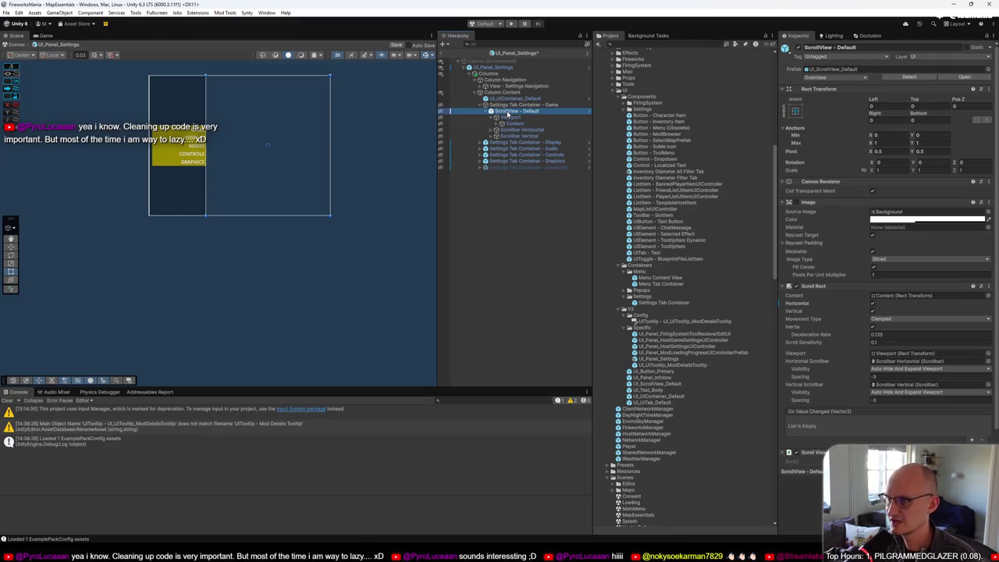
left_click(481, 105)
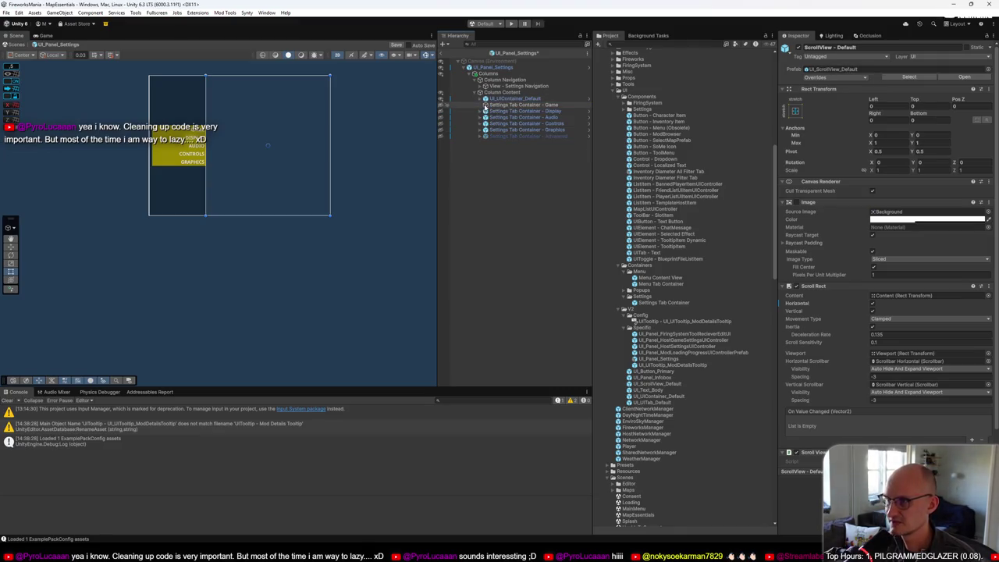
left_click(440, 99)
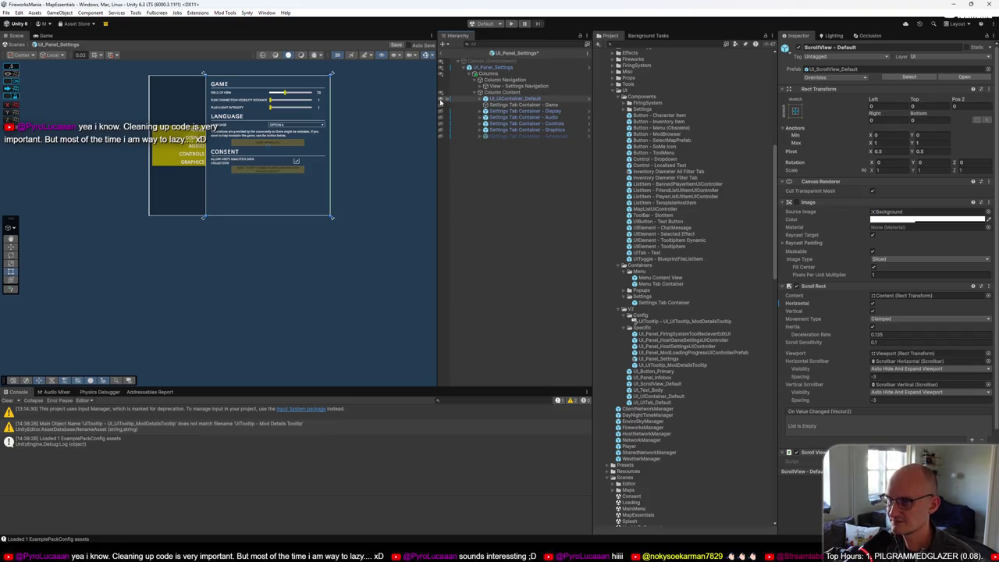
left_click(515, 100)
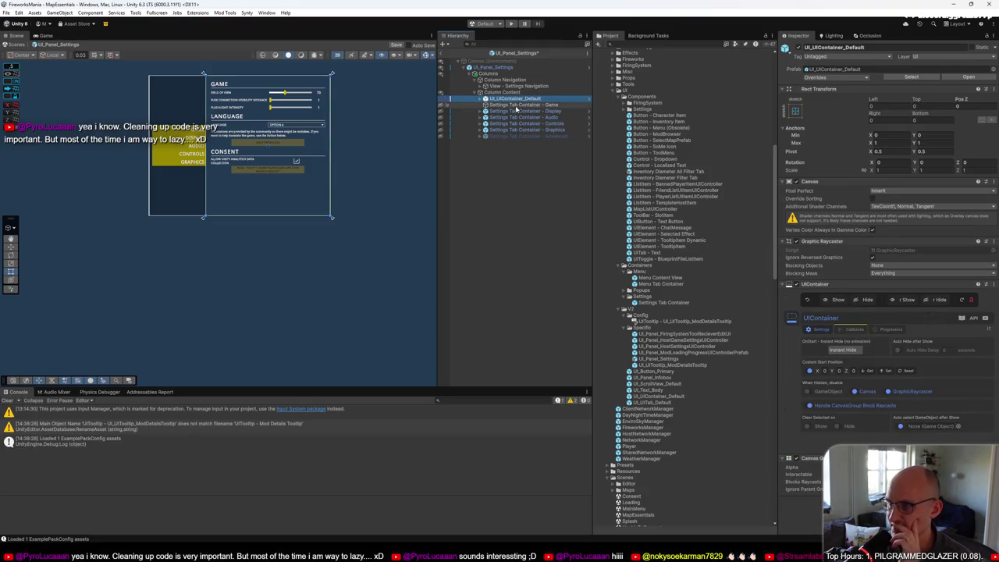
left_click(516, 106)
key("F2")
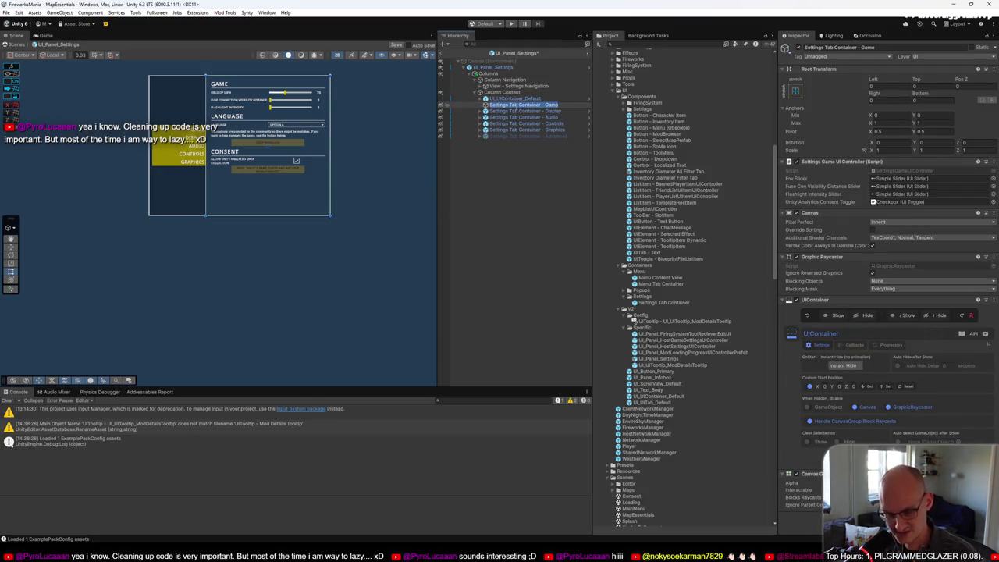
Step: Rename the UI_UIContainer_Default instance to 'Settings Tab Container - Game' using the copied name
key("ctrl+c")
left_click(515, 99)
key("F2")
key("ctrl+v")
key("Return")
Step: Compare the renamed container with the original Game tab container and its Settings Game UI Controller
left_click(524, 105)
left_click(524, 99)
left_click(534, 106)
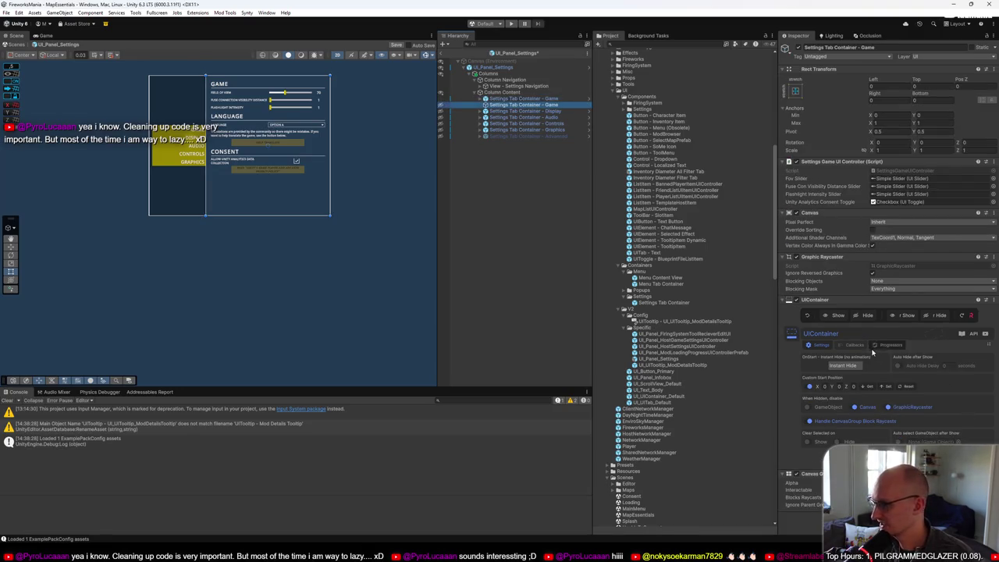
left_click(519, 99)
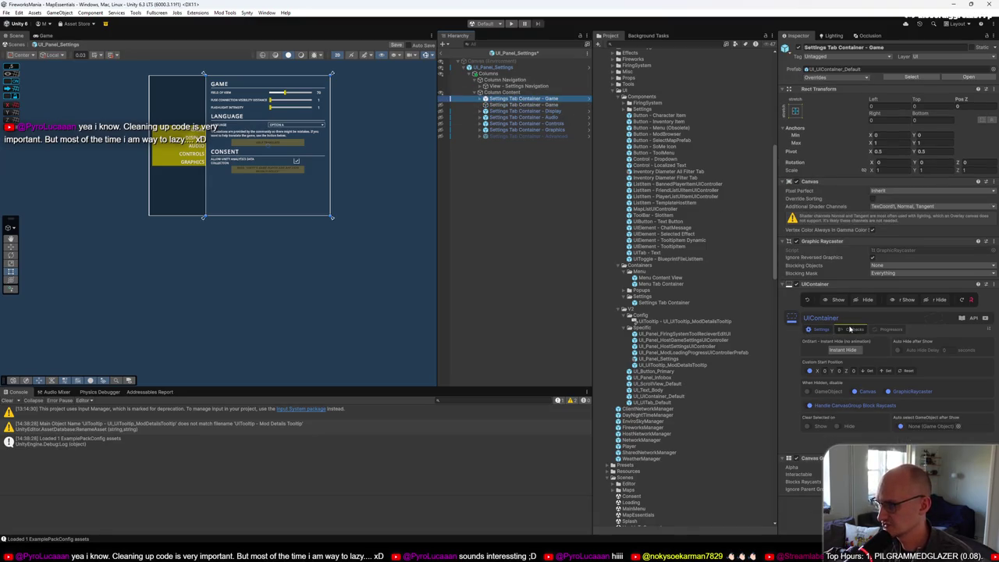
left_click(550, 105)
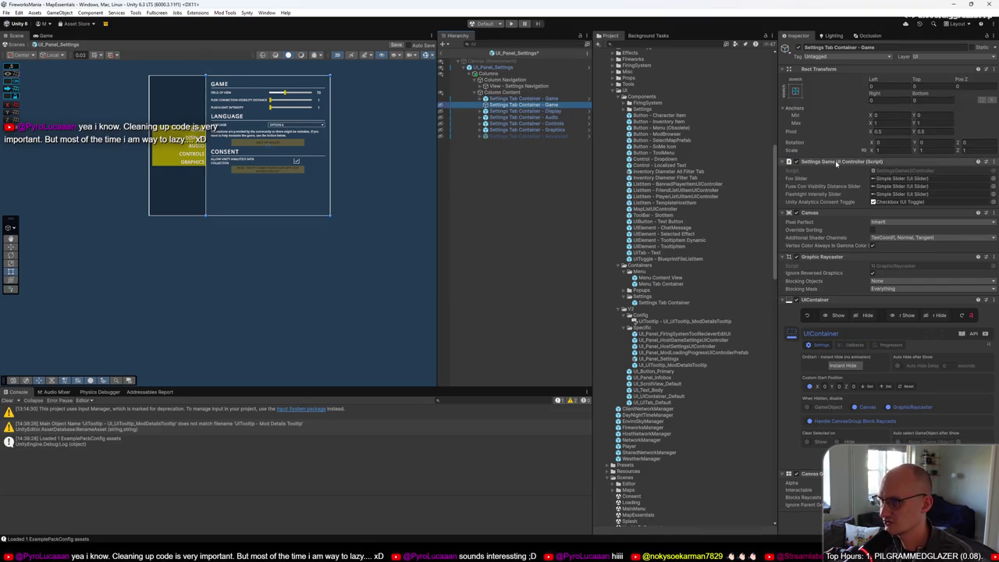
right_click(837, 163)
Step: Paste the Settings Game UI Controller onto the new container below Rect Transform and check its Fov Slider
left_click(868, 204)
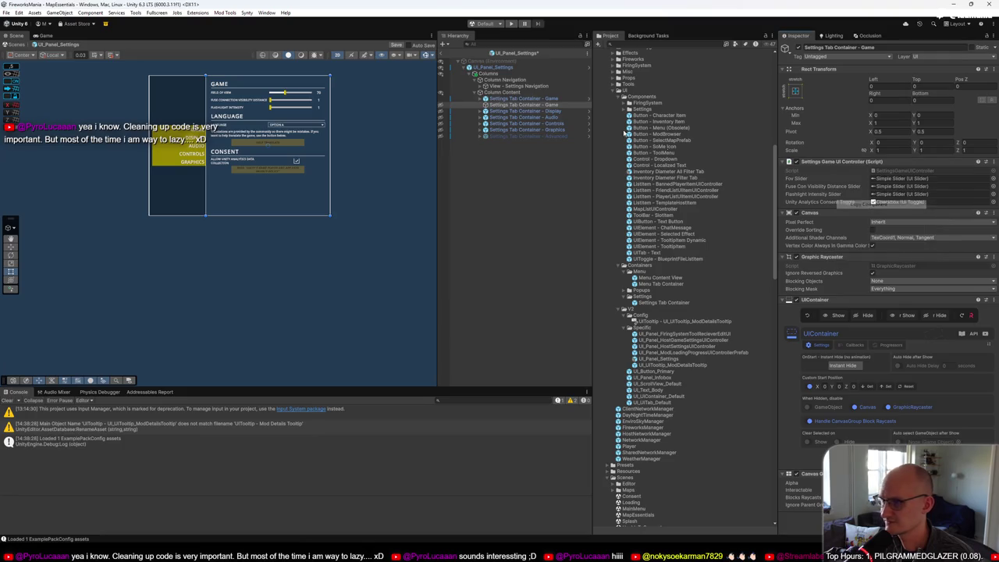
left_click(536, 99)
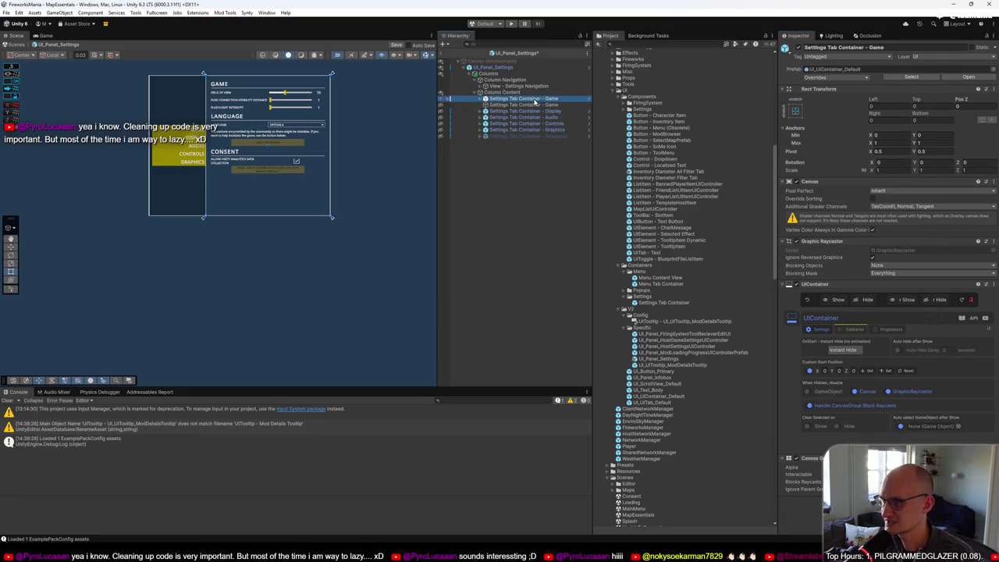
left_click(988, 181)
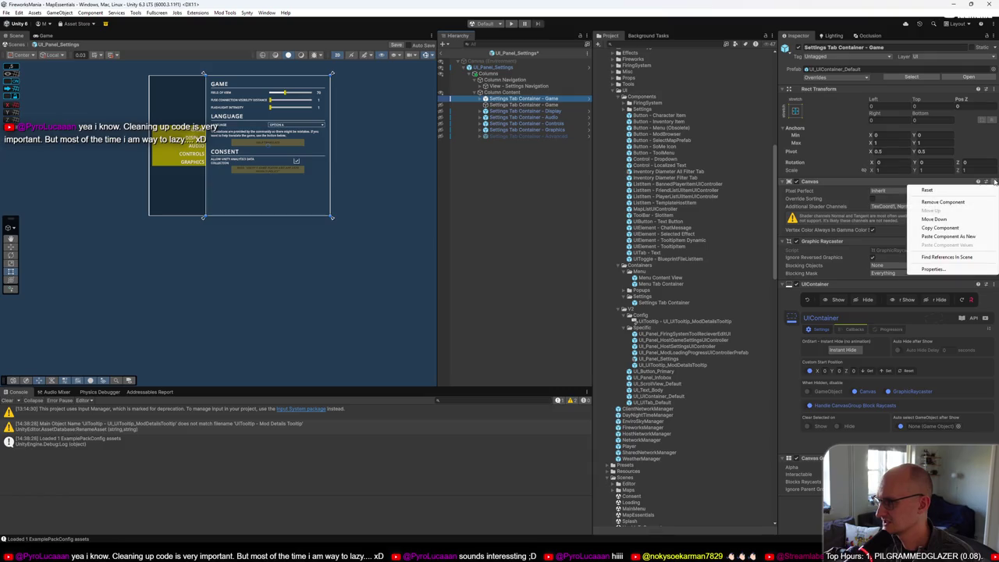
left_click(980, 234)
left_click_drag(843, 191, 844, 189)
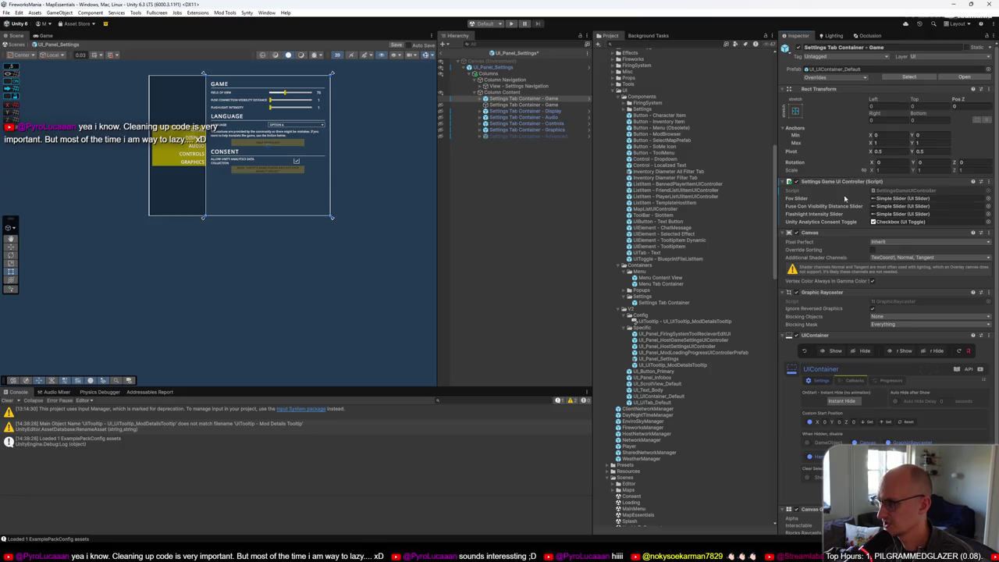
left_click(902, 199)
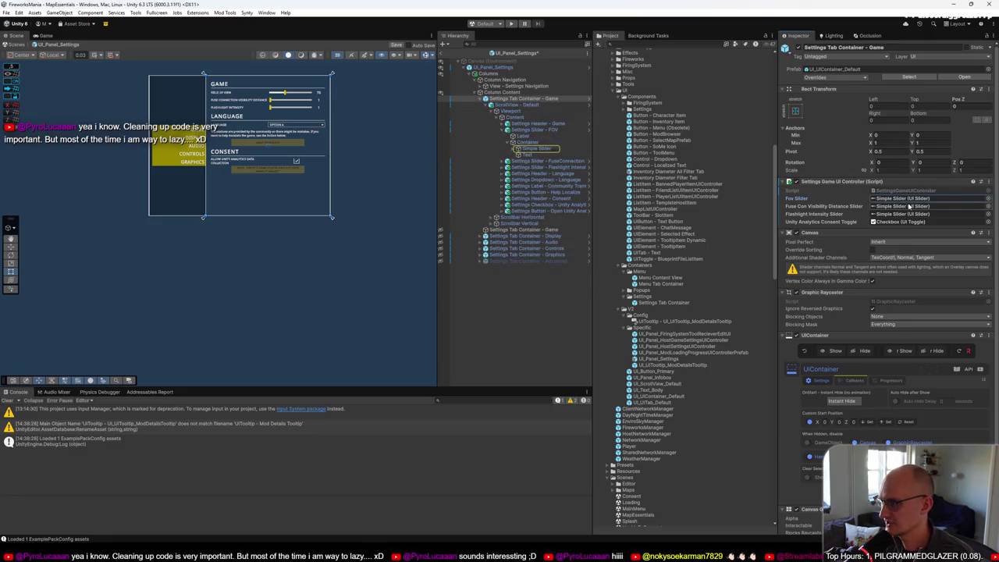
Step: Collapse the old Game tab container, inspect it, and reselect the new Game tab container
left_click(488, 107)
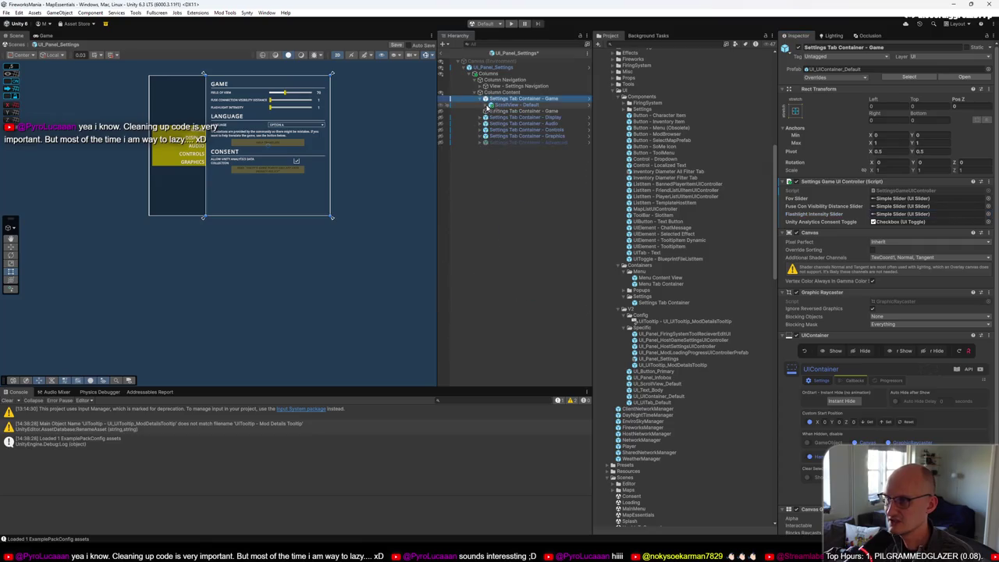
left_click(521, 111)
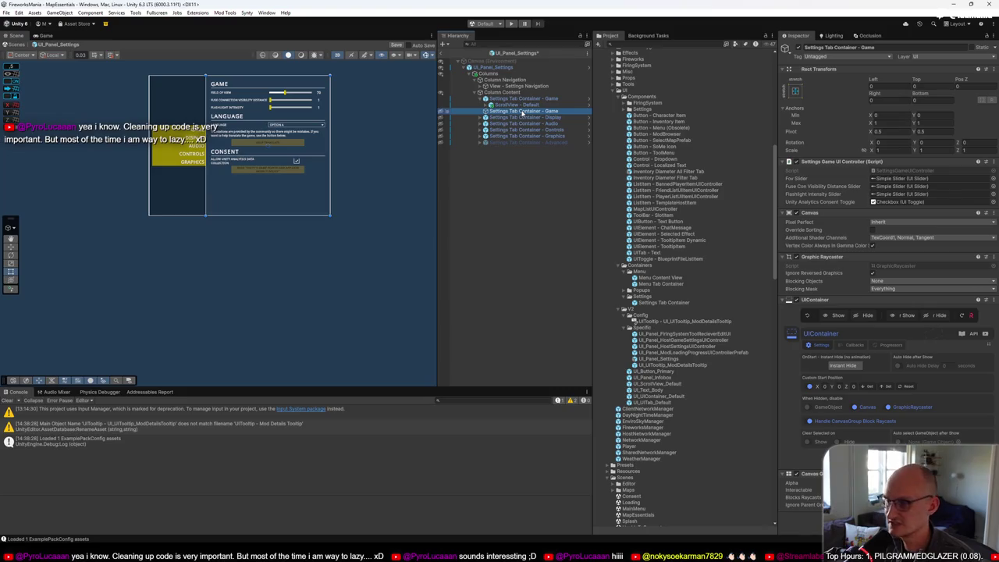
key("Caps_Lock")
key("Caps_Lock")
left_click(531, 185)
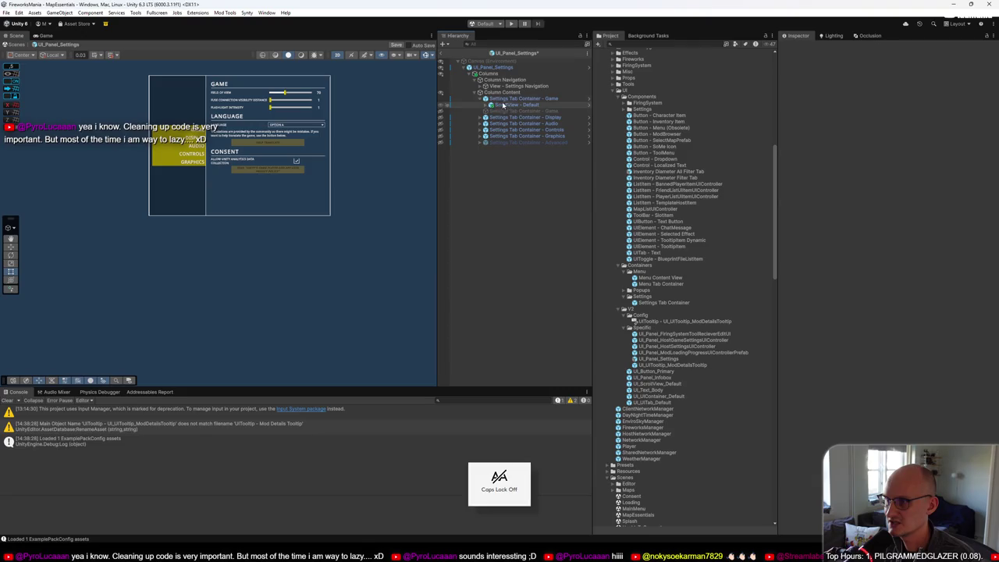
left_click(506, 98)
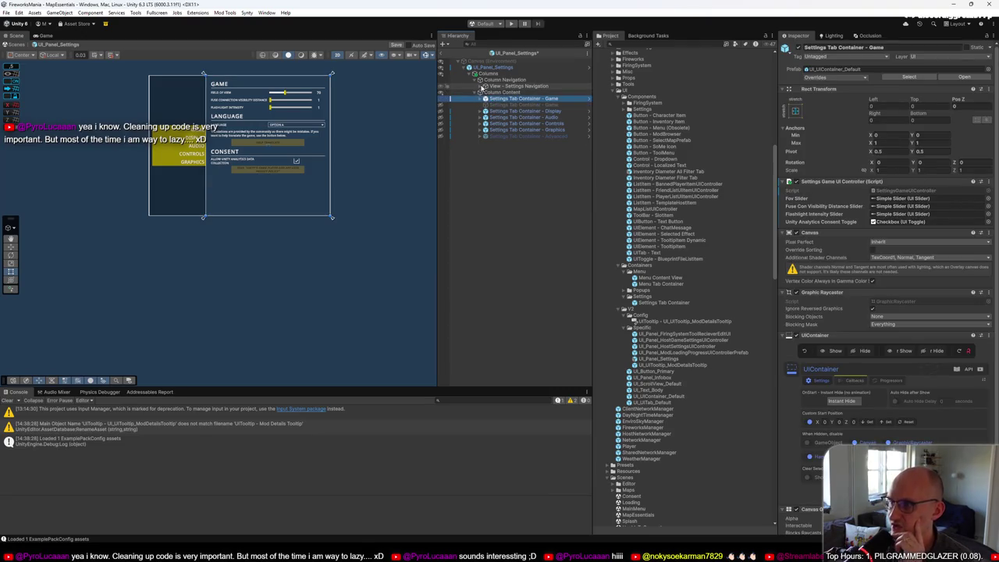
Step: Expand Navigation Buttons and check Settings UITab - Game's Toggle Group and Target Container references
left_click(480, 85)
left_click(484, 99)
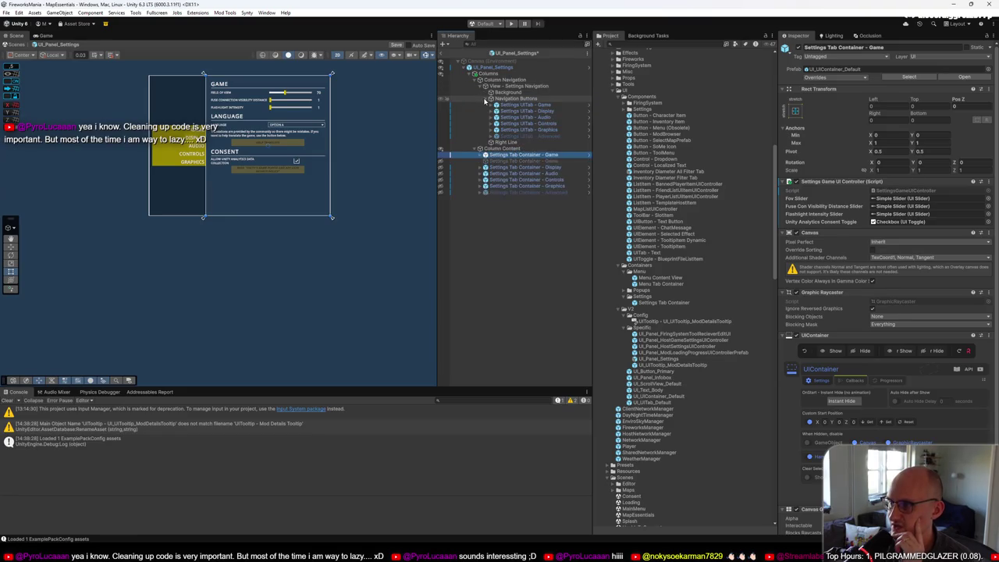
left_click(531, 106)
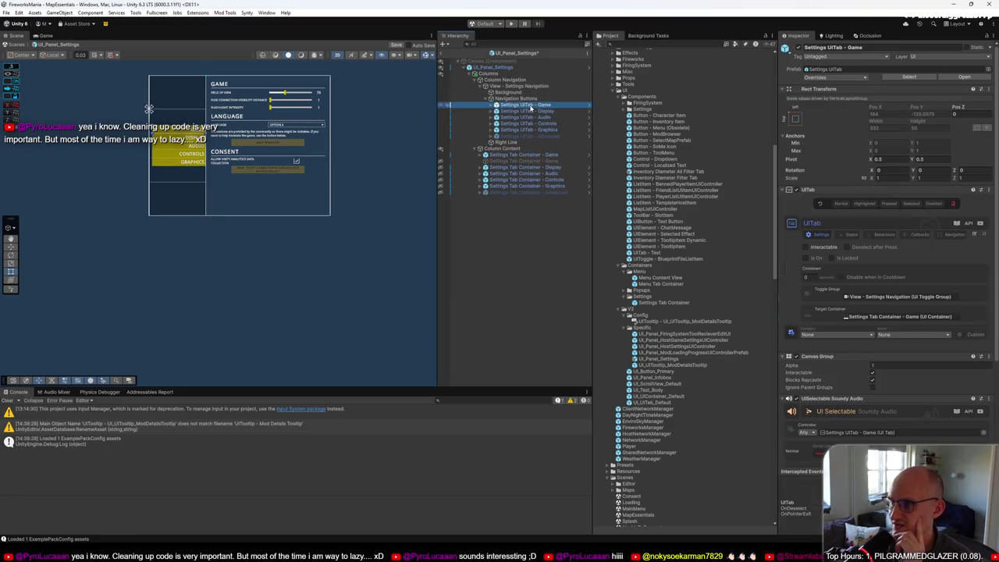
left_click(889, 298)
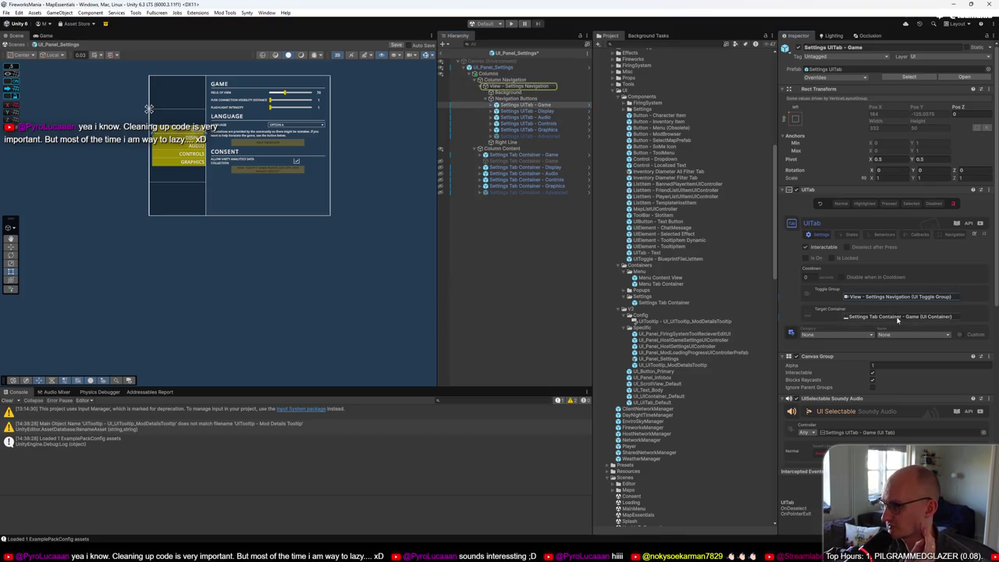
left_click(898, 317)
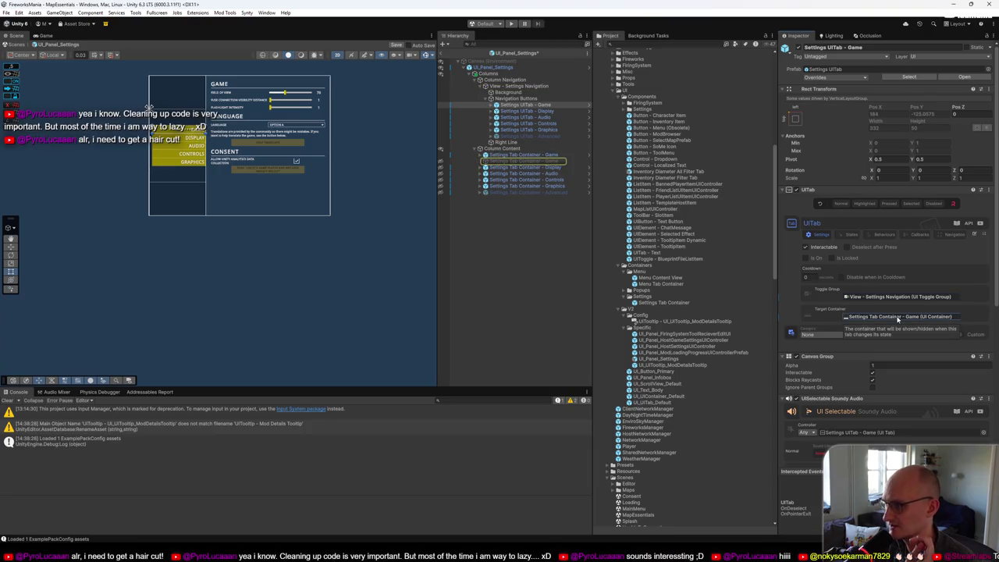
Step: Recheck the Game tab's target container and locate its Settings UITab source prefab
left_click(558, 105)
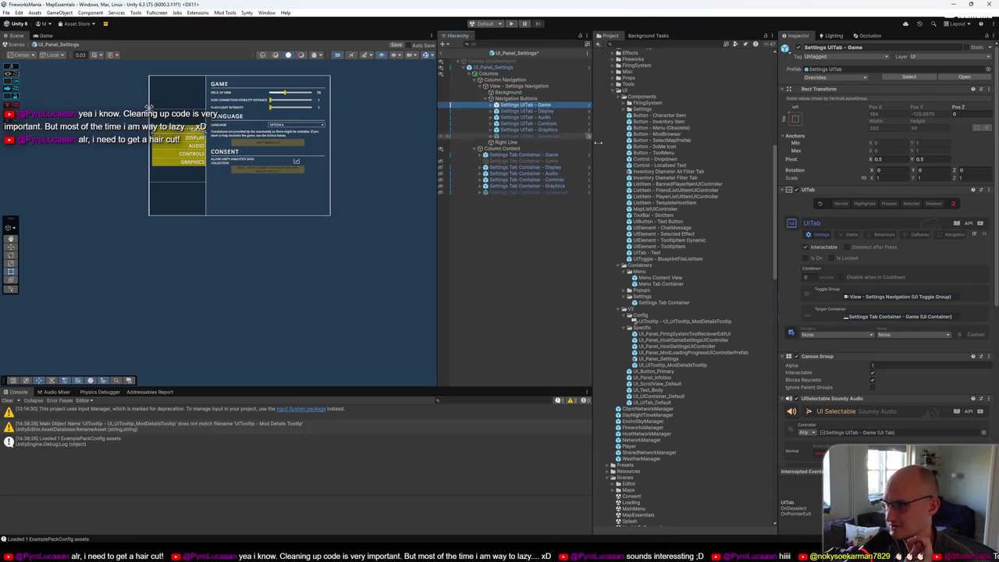
left_click(885, 318)
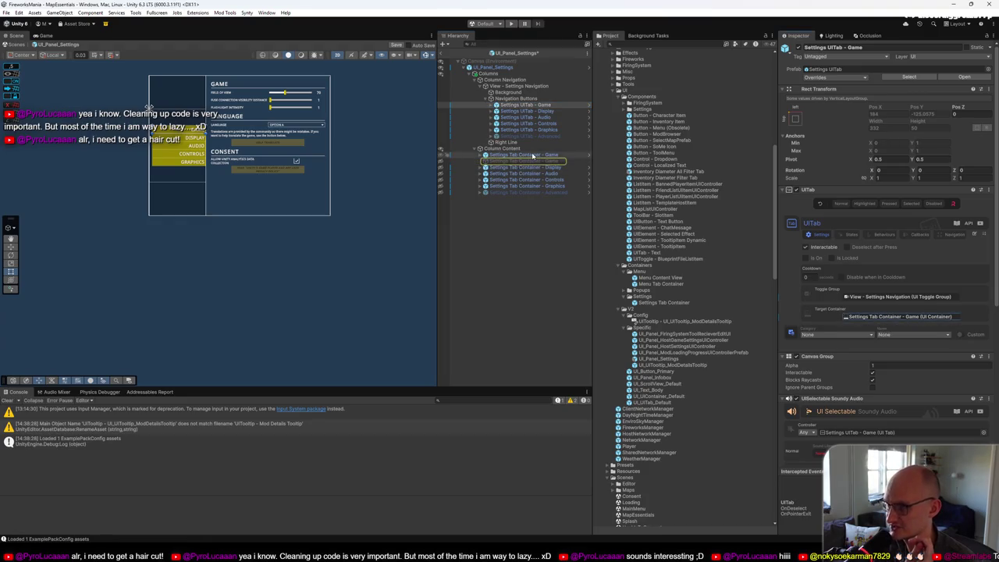
double_click(871, 308)
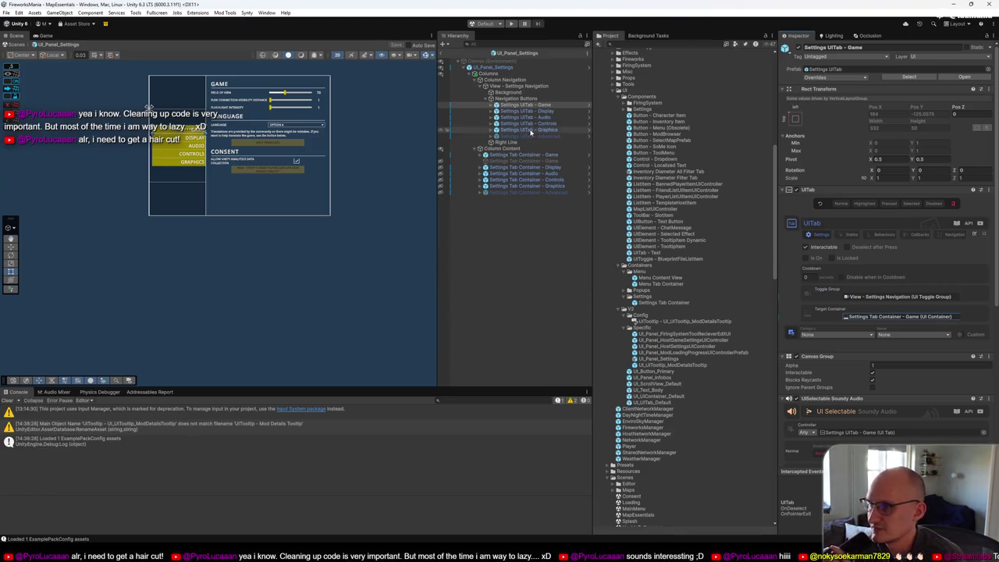
left_click(526, 104)
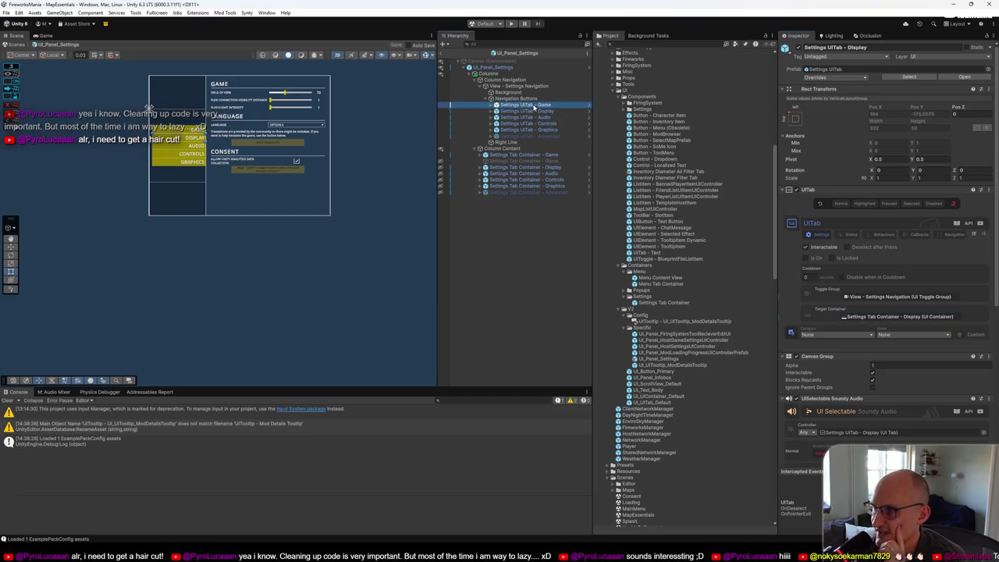
left_click(915, 77)
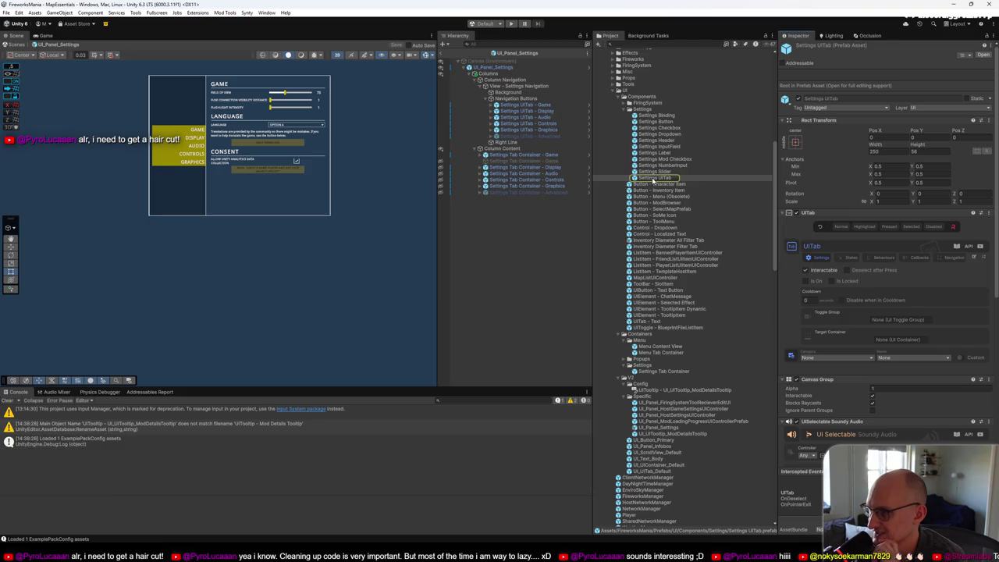
Step: Compare the Settings UITab prefab with UI_UITab_Default, then reselect the new Settings Tab Container - Game
left_click(654, 181)
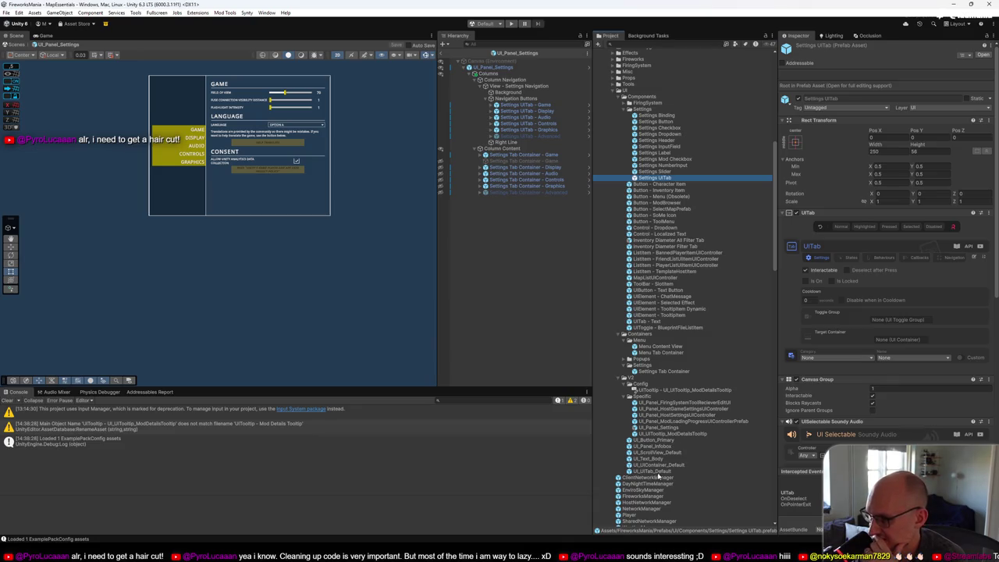
left_click(654, 471)
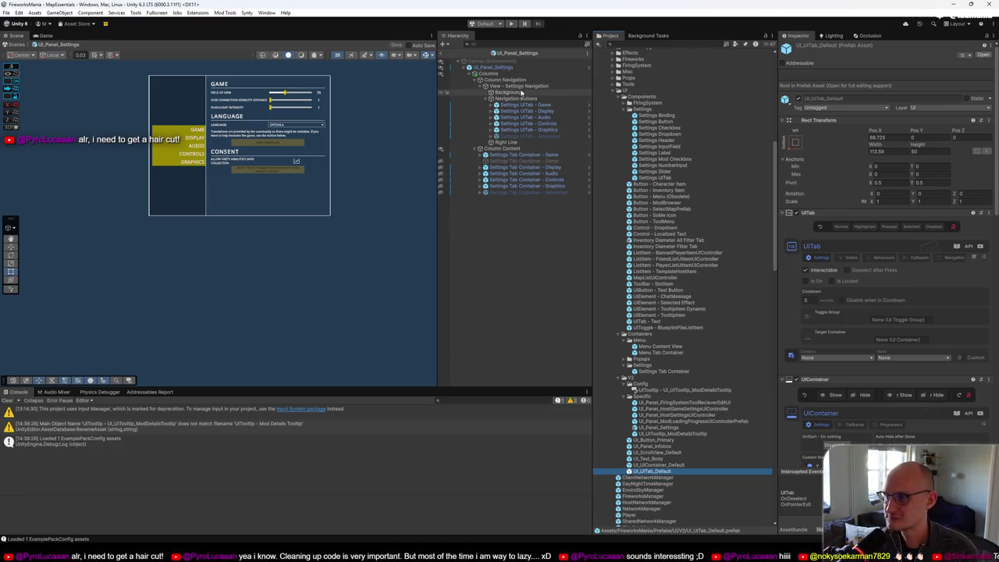
left_click(512, 239)
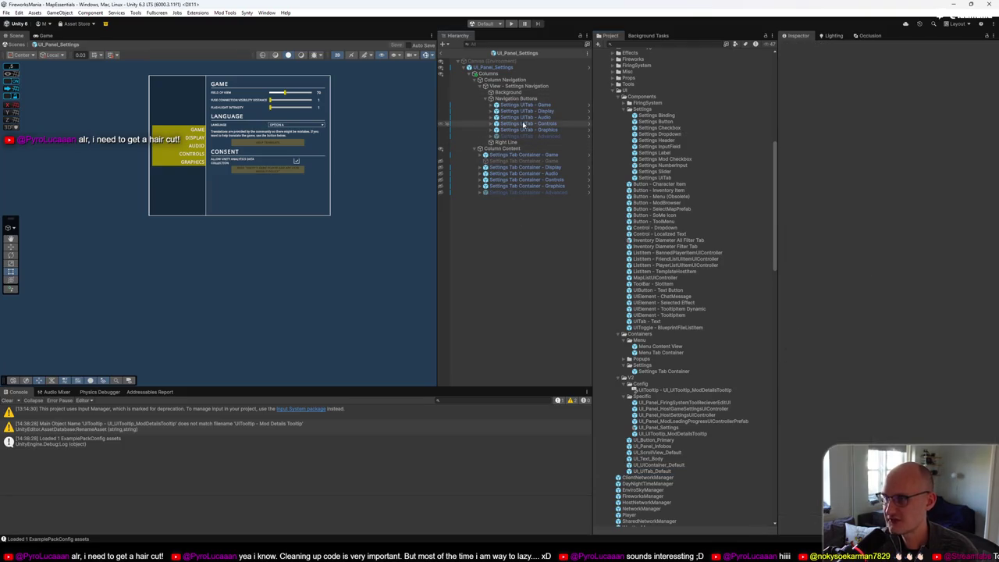
left_click(549, 155)
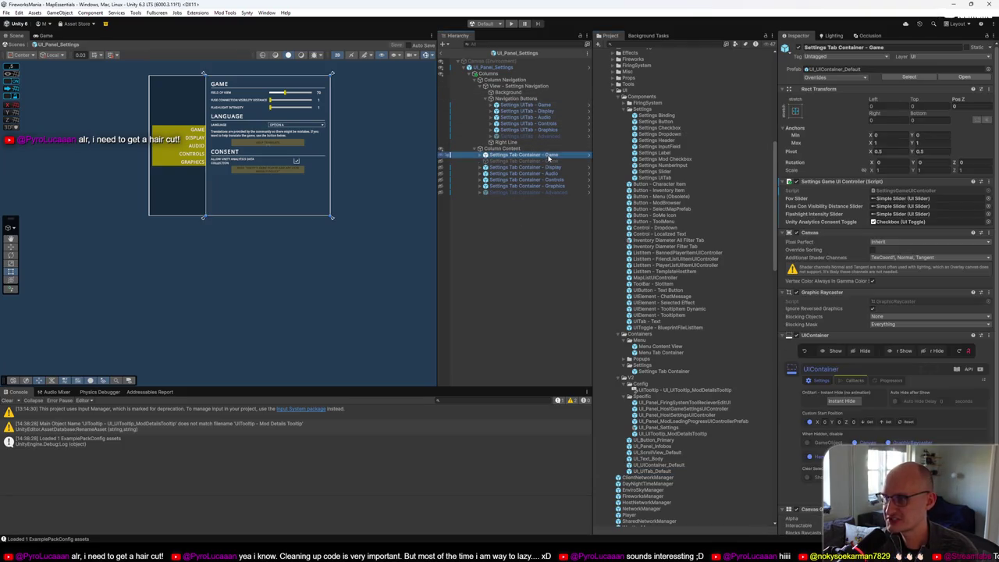
Step: Exit Prefab Mode back to the MainMenu scene and enter Play mode
left_click(441, 54)
left_click(511, 23)
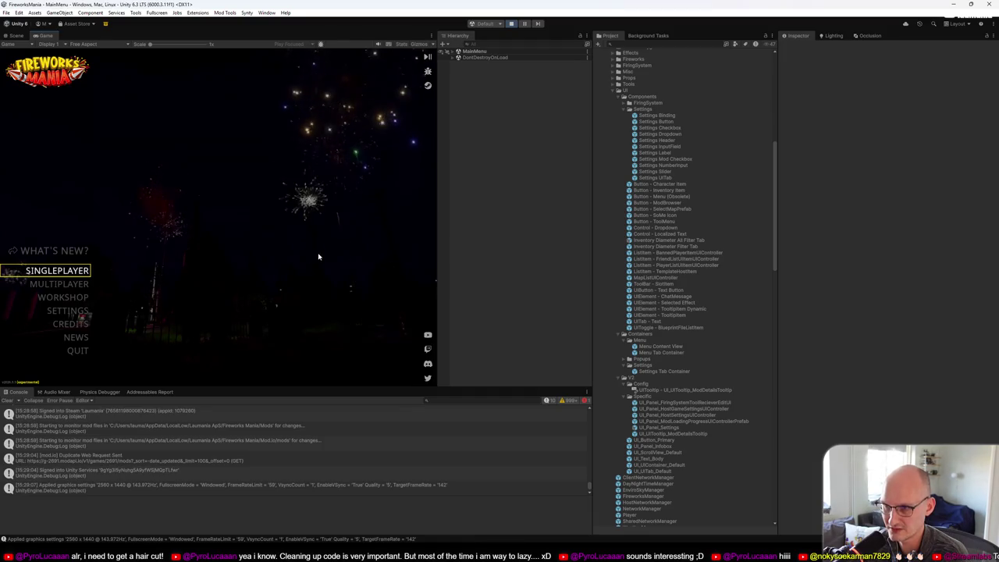
Step: Maximize the Game view and browse the main menu entries up to SINGLEPLAYER
key("F11")
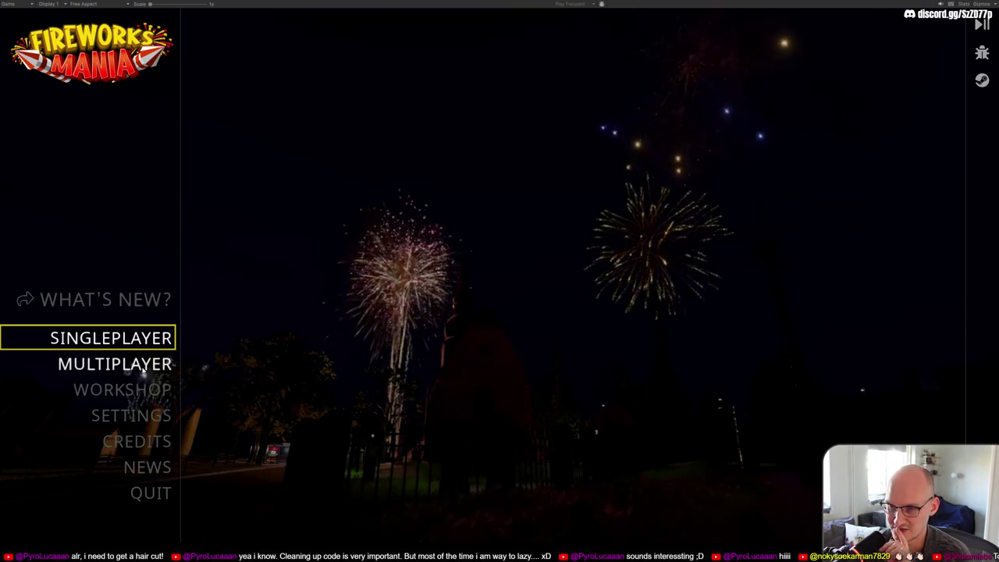
key("Down")
key("Down")
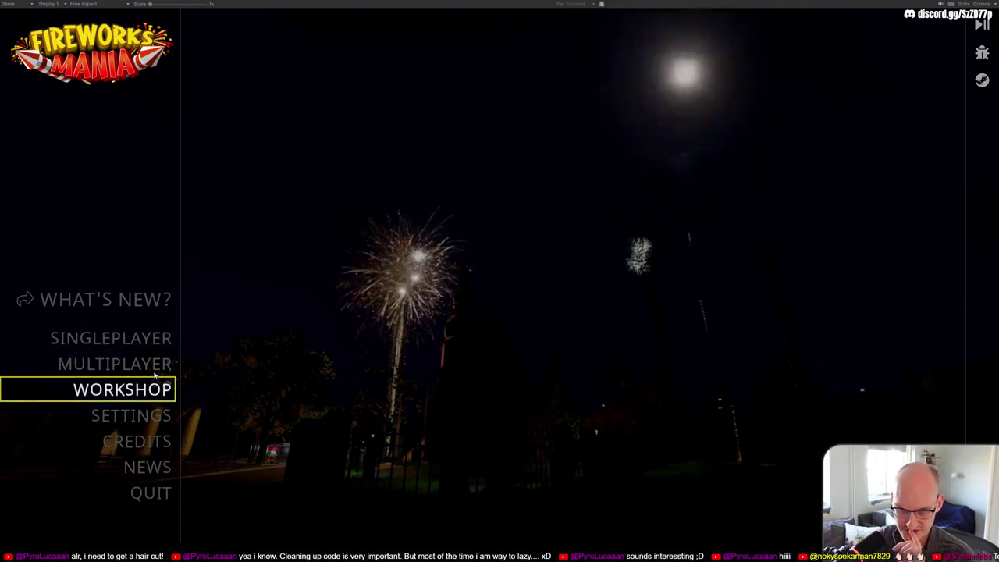
key("Up")
key("Down")
key("Down")
key("Up")
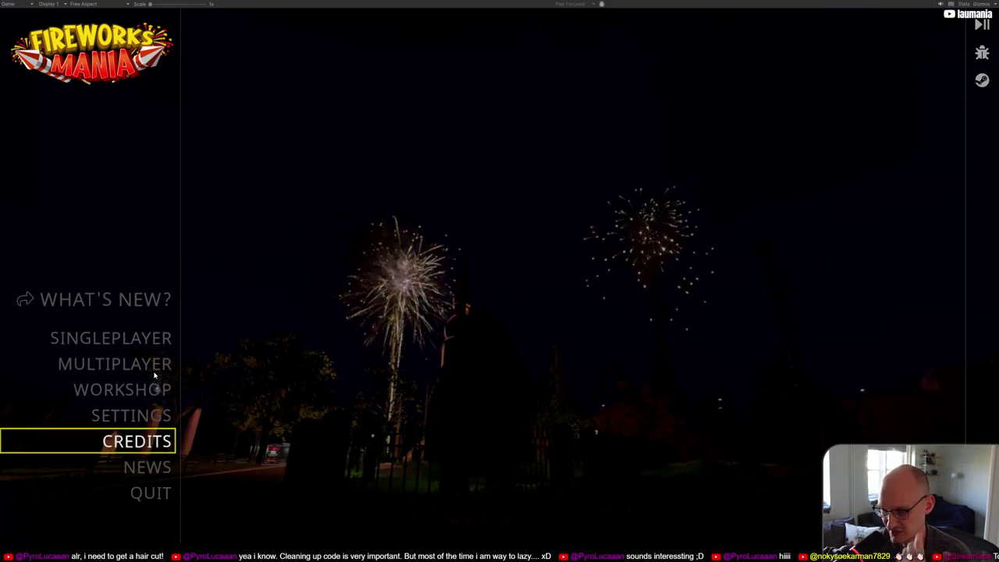
key("Up")
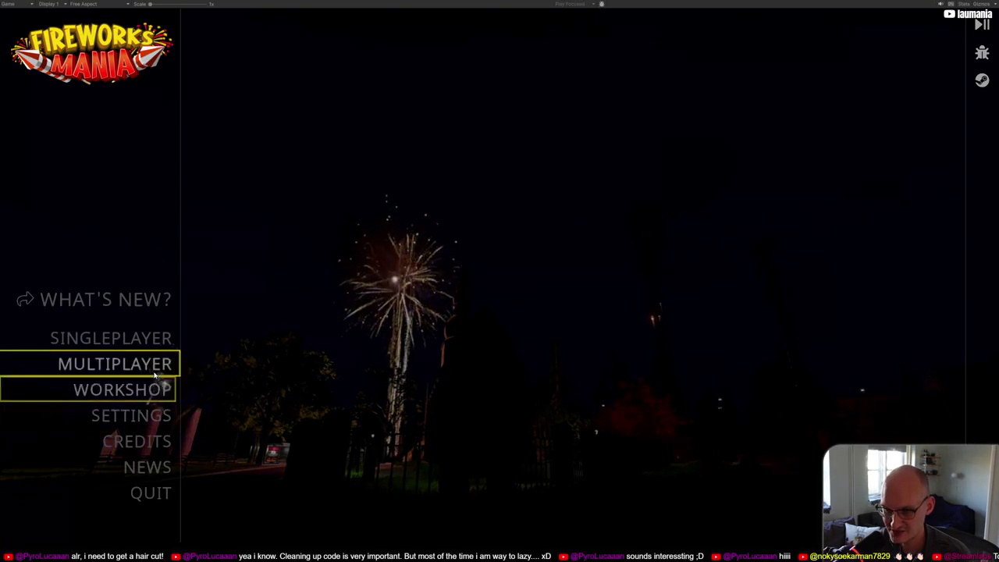
key("Up")
Step: Open the Singleplayer setup, browse its map list and game settings, then close it
key("Return")
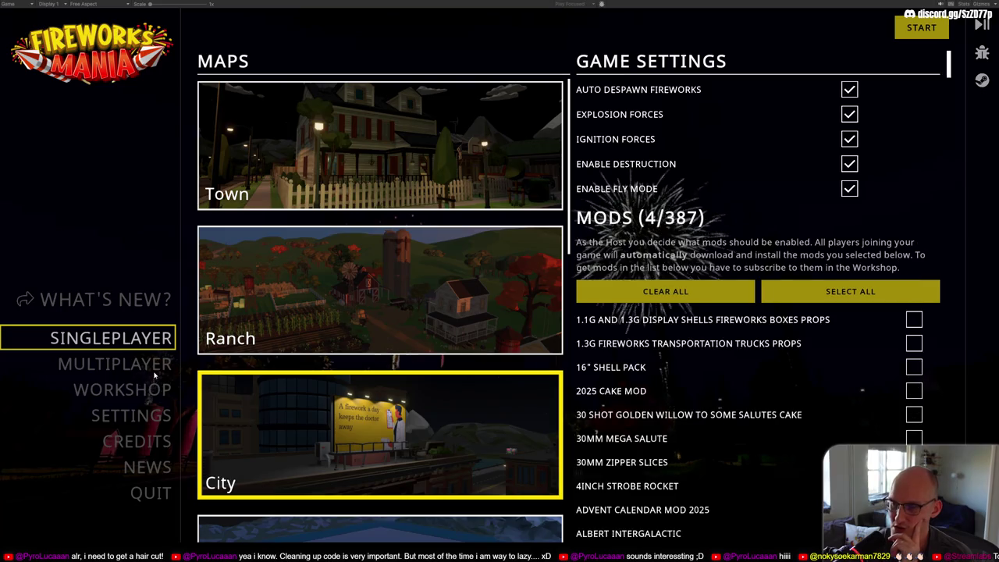
key("Right")
key("Right")
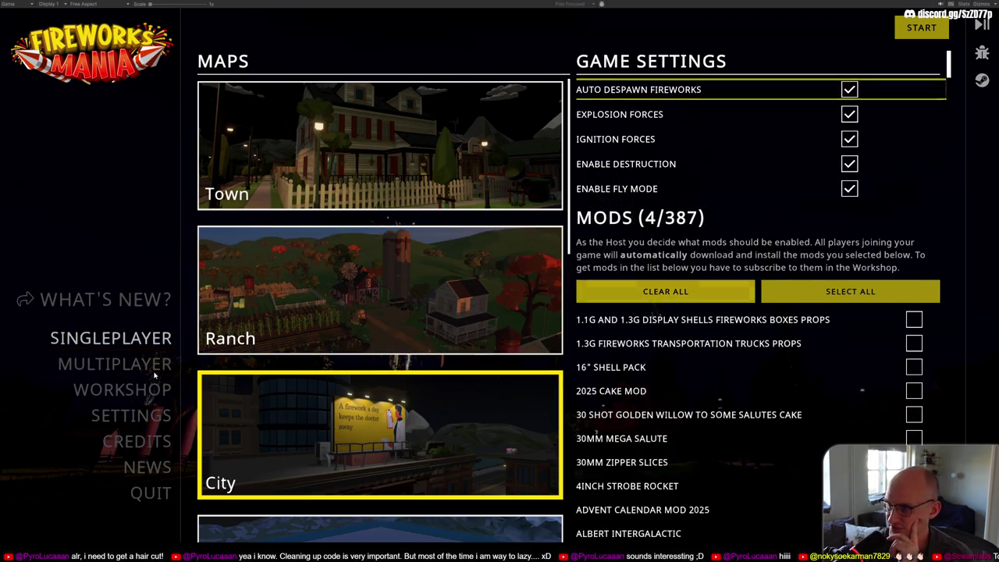
key("Down")
key("Up")
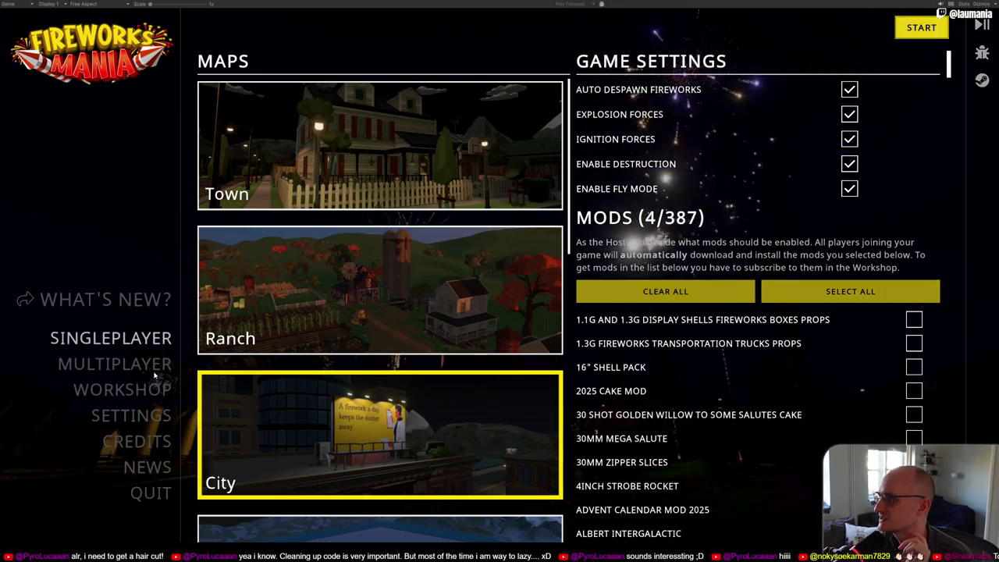
key("Escape")
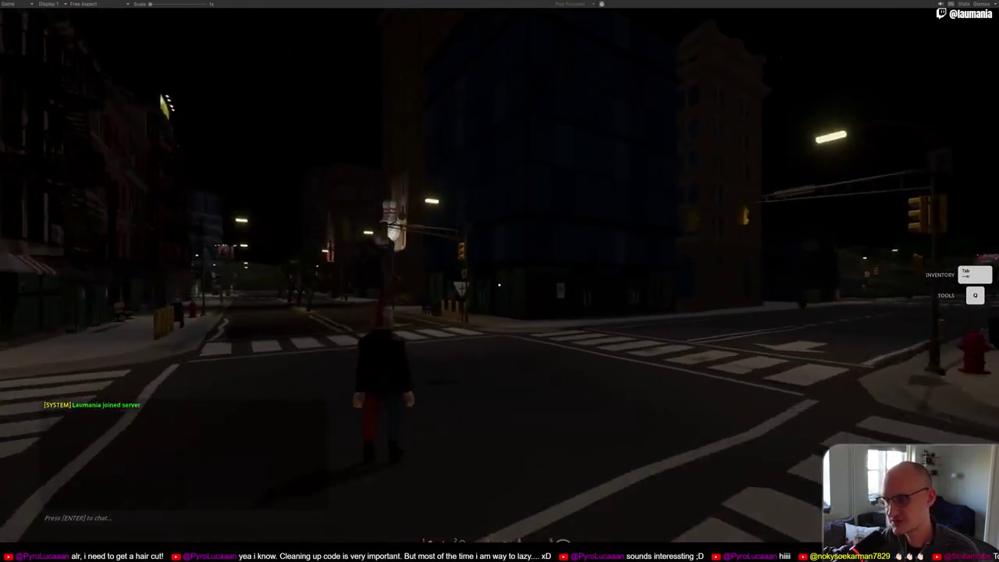
Step: Open the in-game settings and switch between the Display and Game pages
key("Escape")
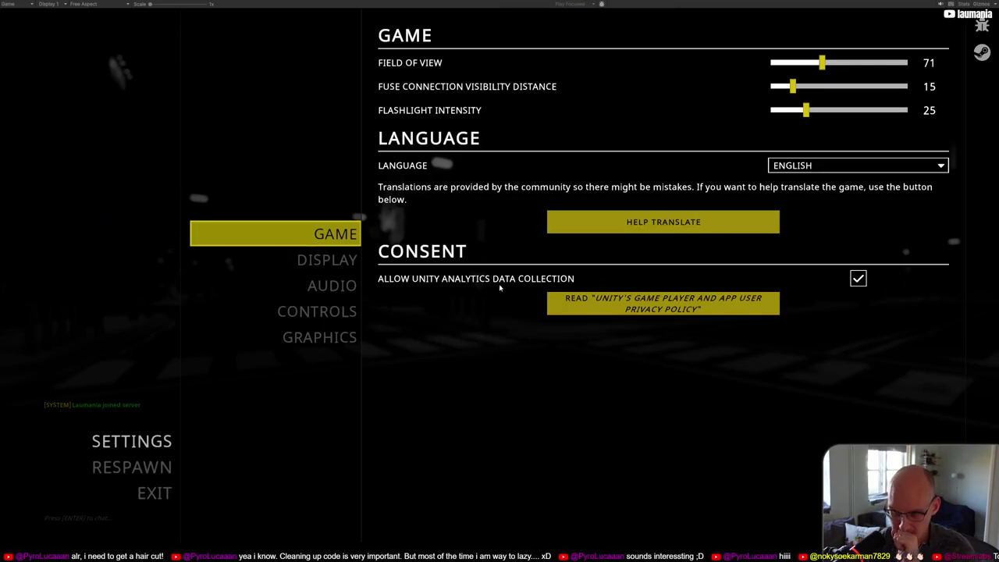
left_click(327, 260)
left_click(320, 234)
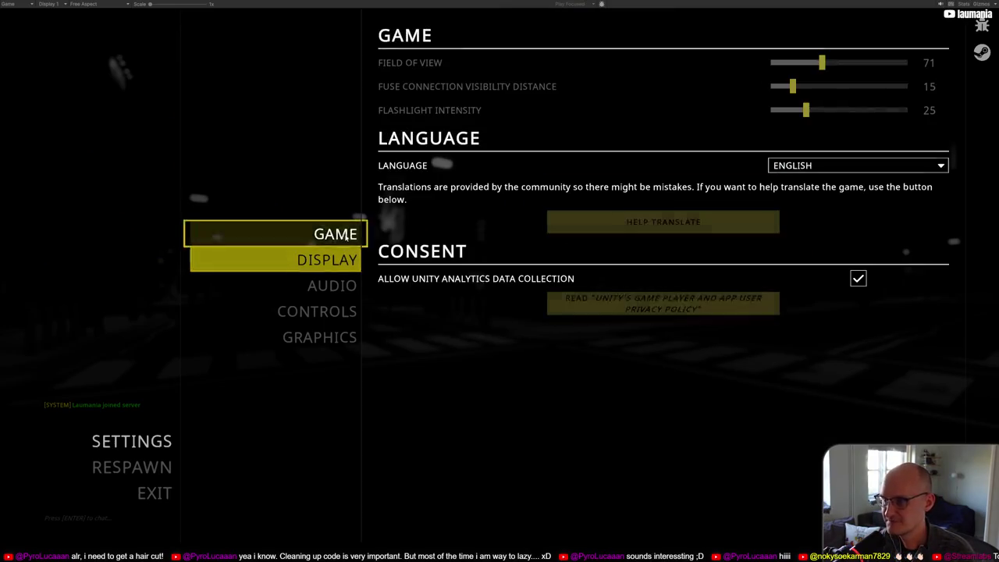
left_click(324, 259)
left_click(316, 234)
left_click(331, 260)
left_click(212, 231)
Step: Keep Flashlight Intensity at 25, set Field of View to 70, and close the settings menu
mouse_move(813, 111)
left_mouse_down()
mouse_move(848, 111)
mouse_move(809, 115)
left_mouse_up()
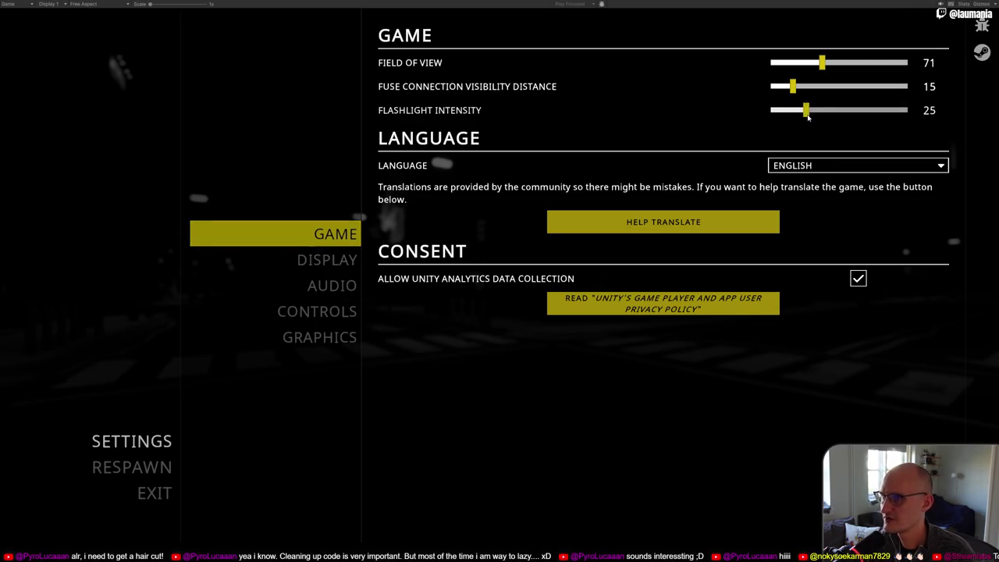
left_click_drag(821, 63, 927, 66)
left_click(820, 63)
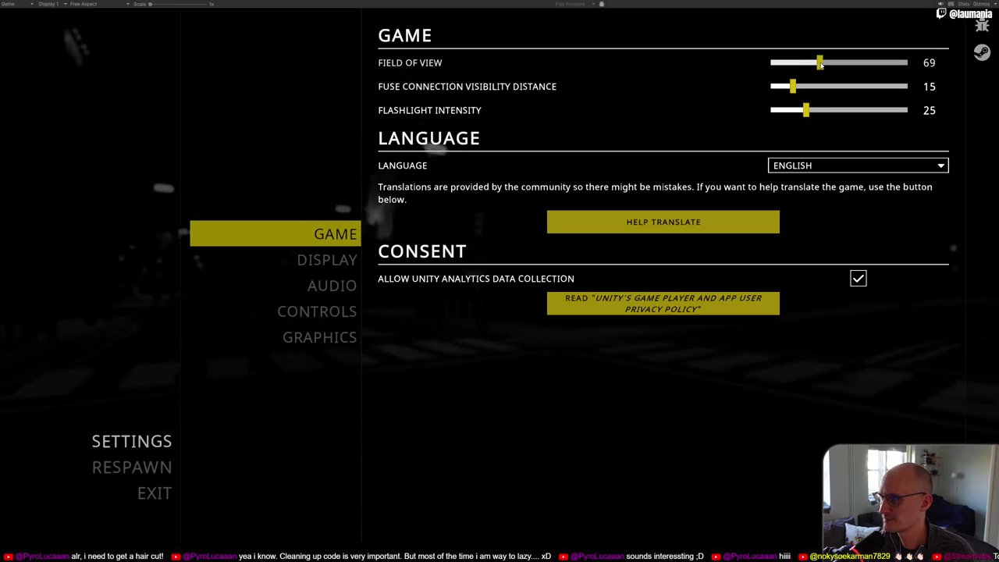
left_click(823, 63)
key("Escape")
key("Escape")
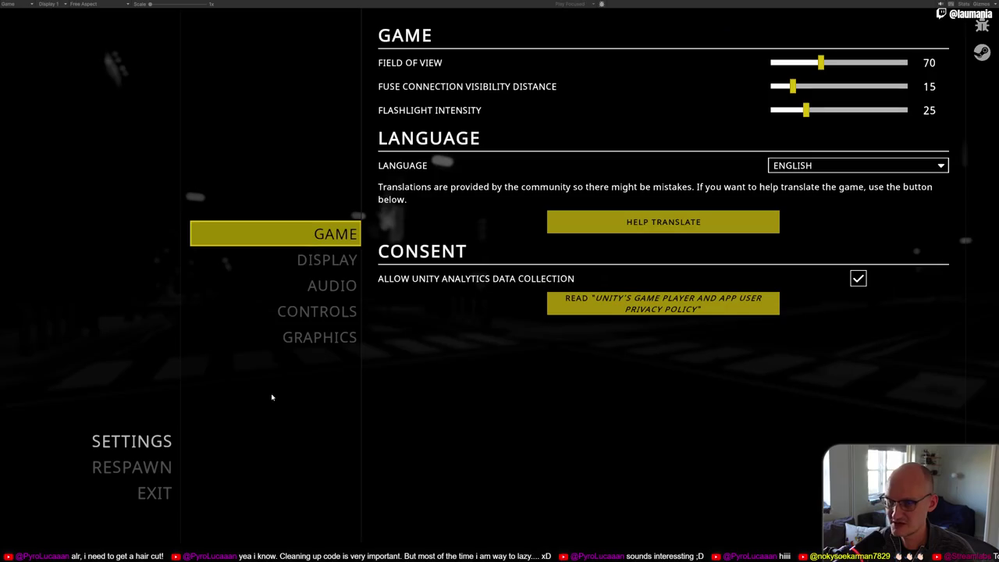
Step: Exit to the main menu with Exit > Yes, then stop Play mode
left_click(147, 495)
left_click(584, 329)
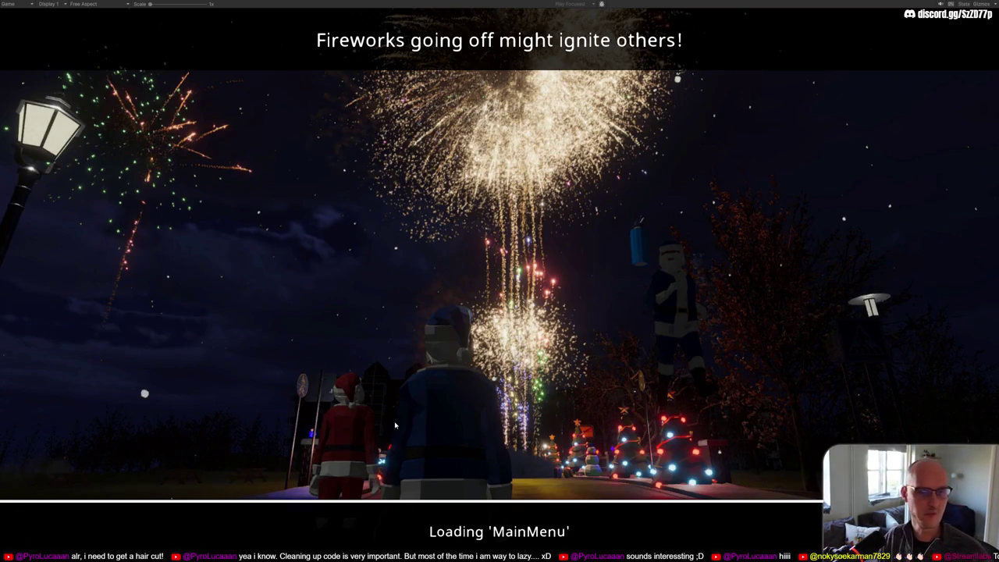
key("alt+Tab")
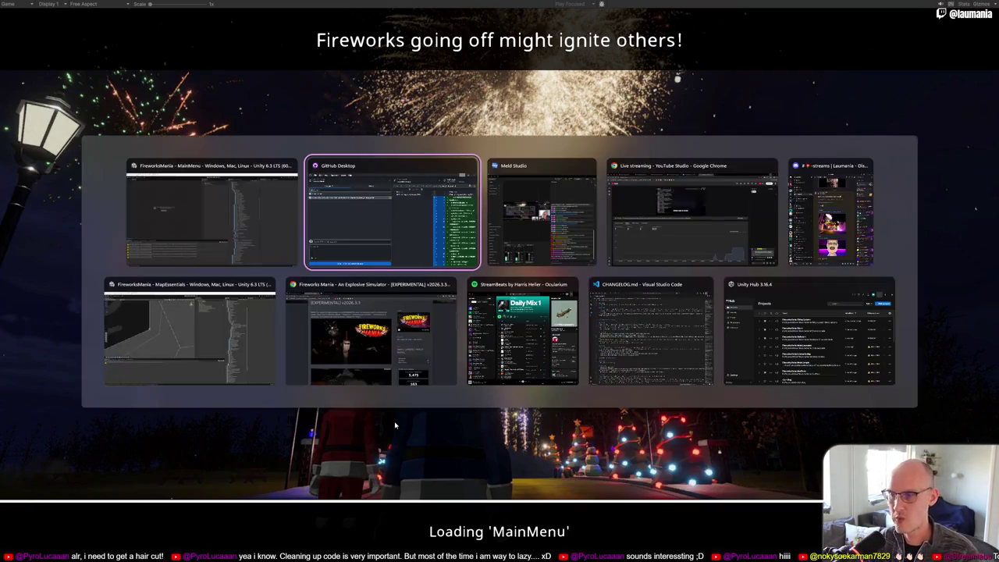
key("alt+Tab")
key("alt+Tab")
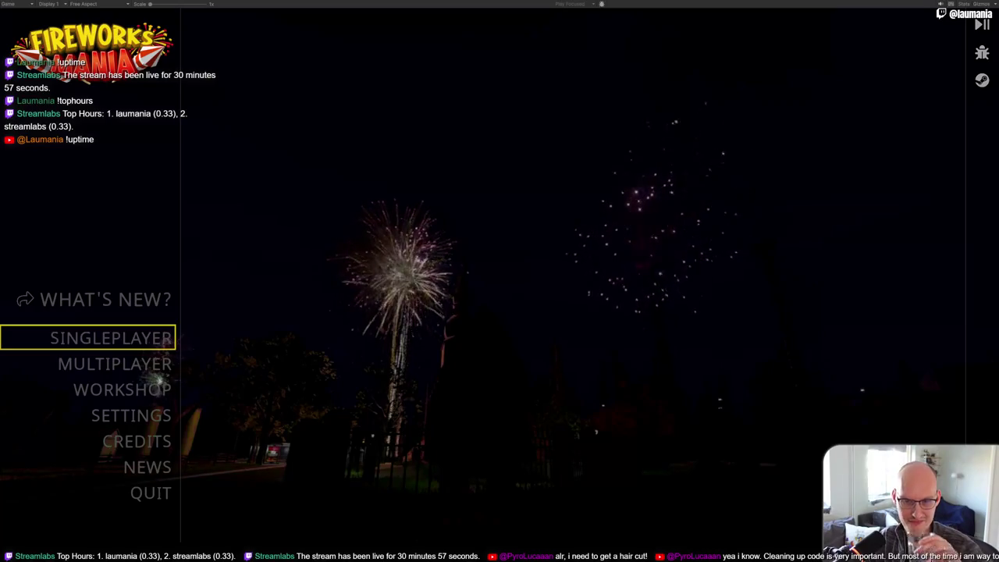
key("ctrl+p")
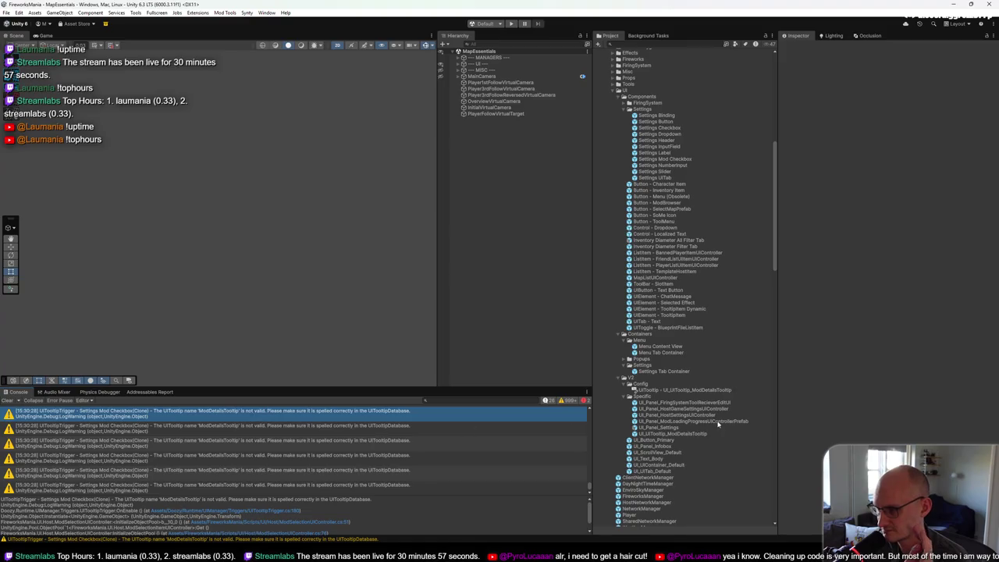
Step: Inspect the ModDetailsTooltip config asset and the ModDetailsTooltip prefab it references
left_click(699, 391)
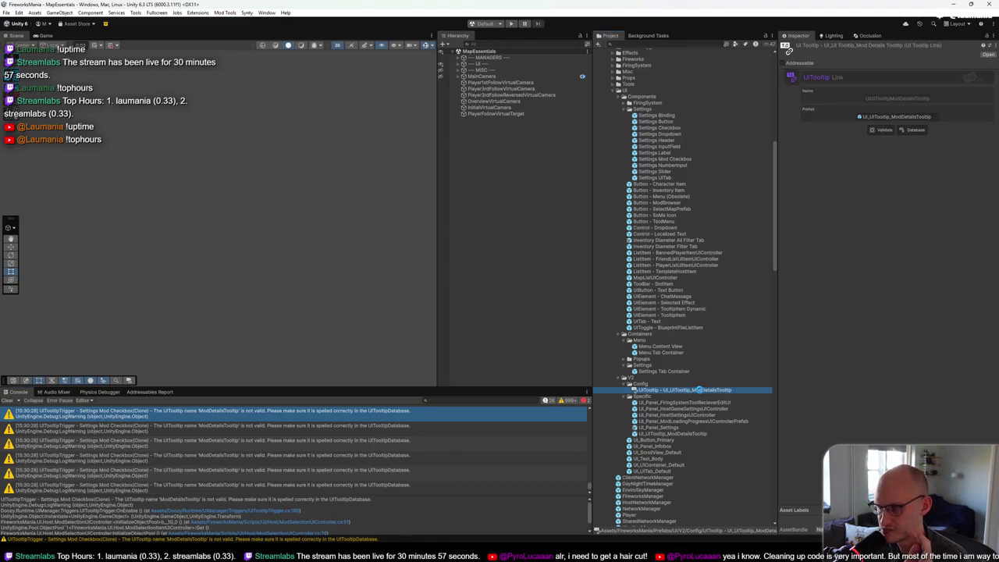
left_click(911, 119)
left_click(686, 434)
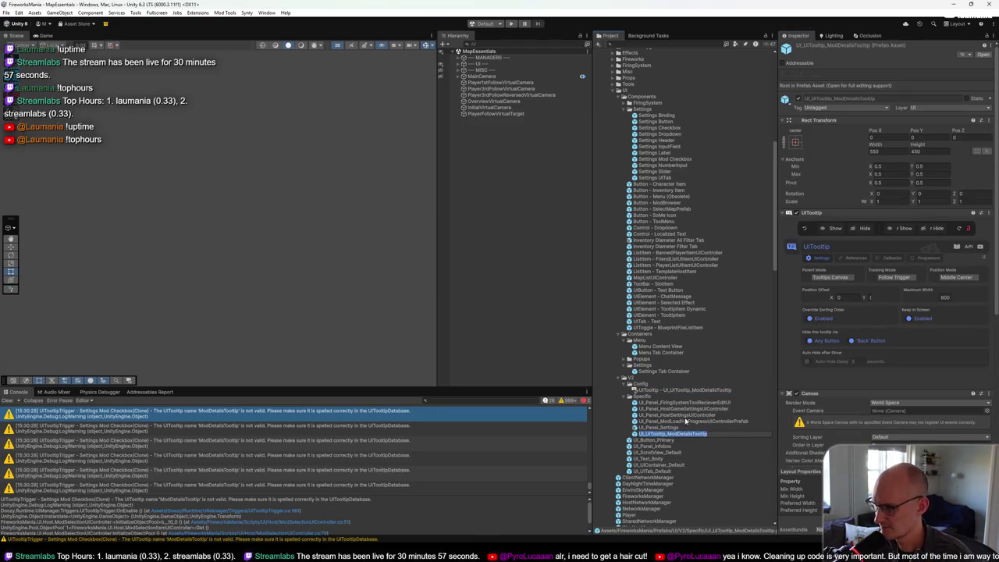
left_click(684, 414)
left_click(685, 390)
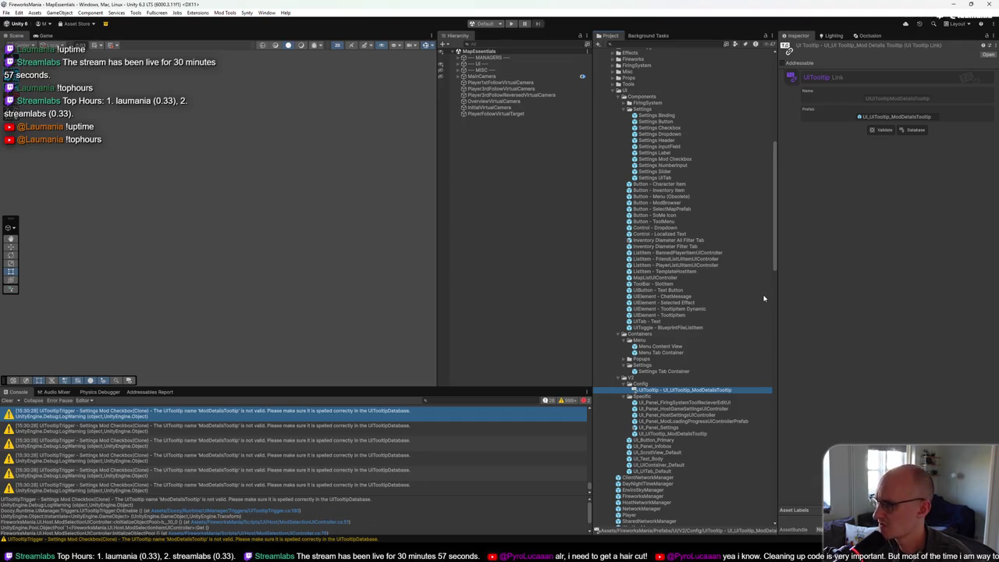
Step: Check the Tooltips Database listing, then open ModSelectionUIController from the warning's stack trace
left_click(914, 131)
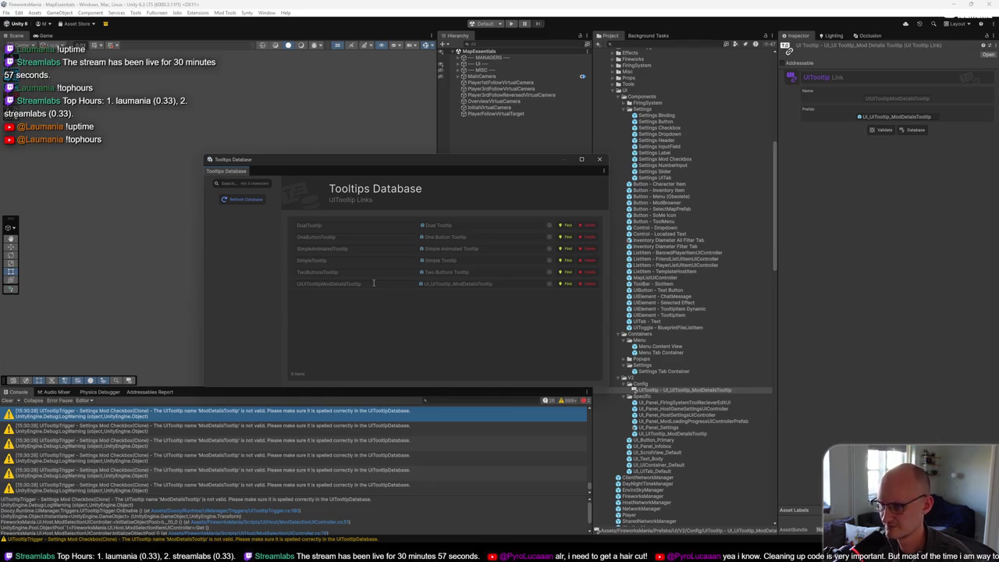
left_click(599, 159)
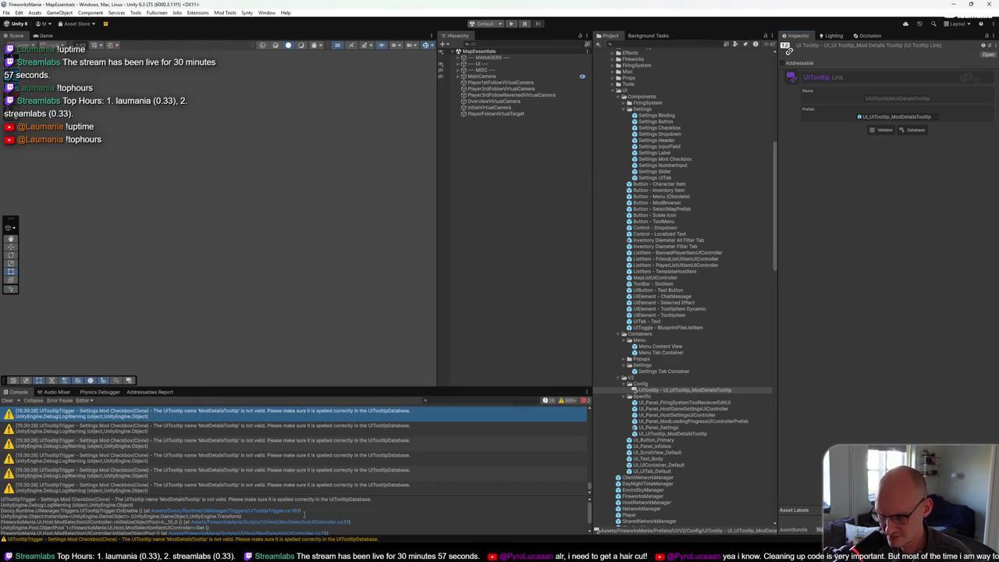
double_click(310, 522)
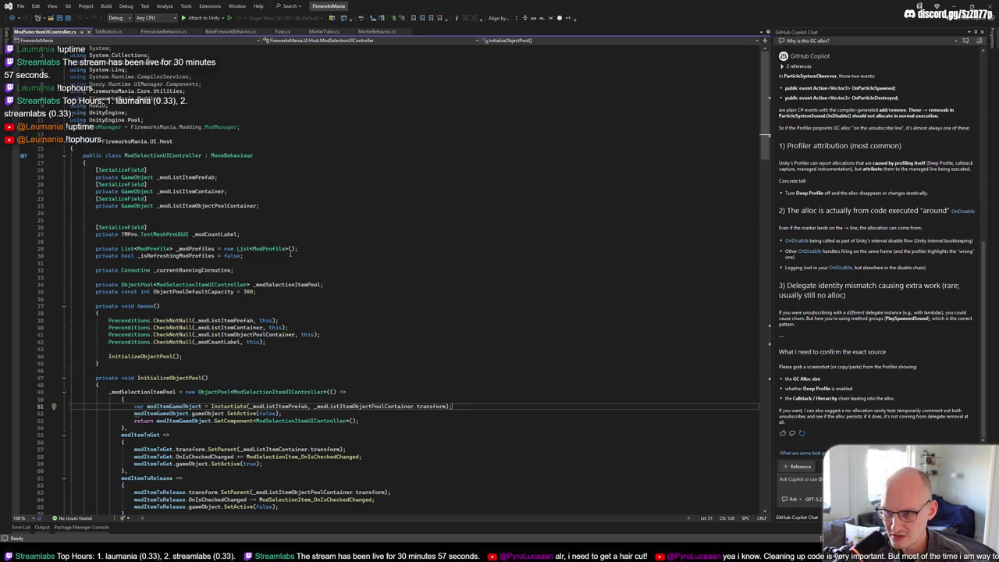
Step: Scroll ModSelectionUIController.cs, highlight all _modListItemPrefab references, and return to Unity Editor
scroll(290, 265, "down", 5)
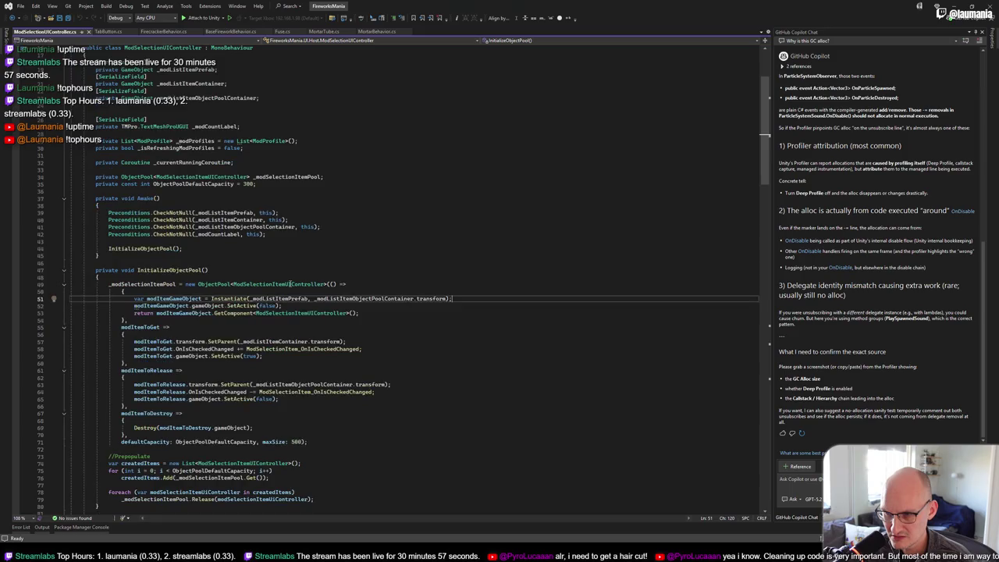
key("alt+Tab")
key("alt+Tab")
key("alt+Tab")
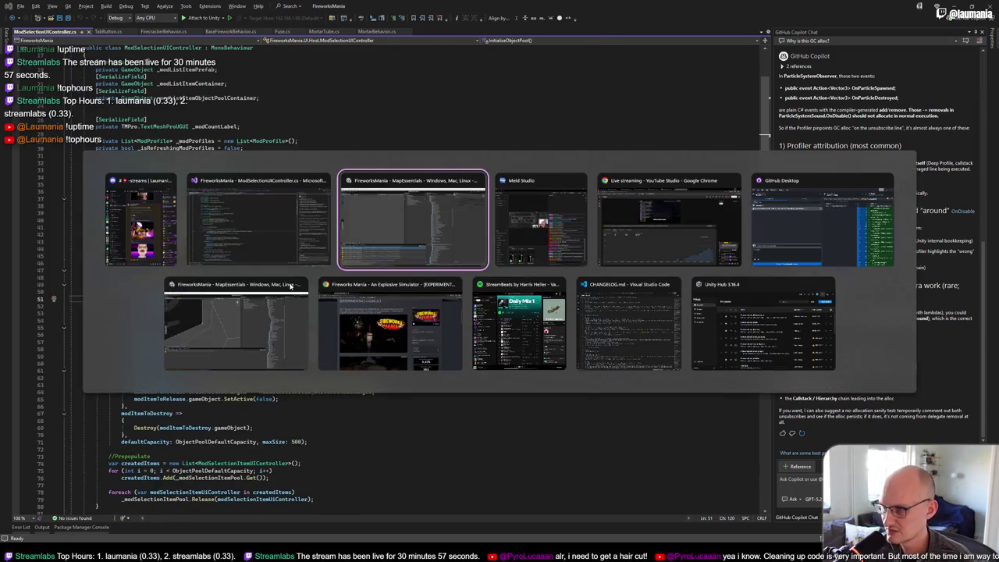
key("alt+Tab")
key("alt+Tab")
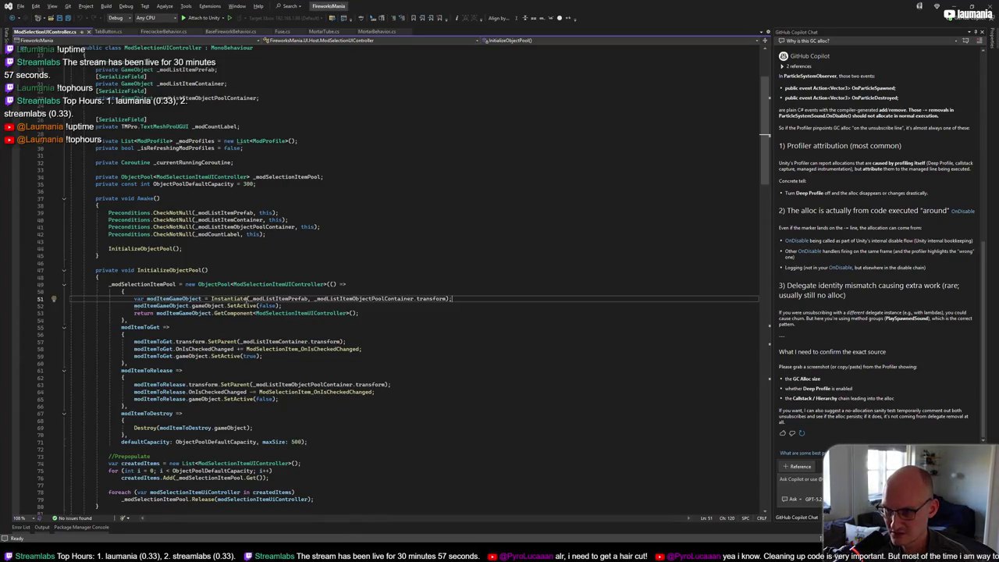
mouse_move(350, 302)
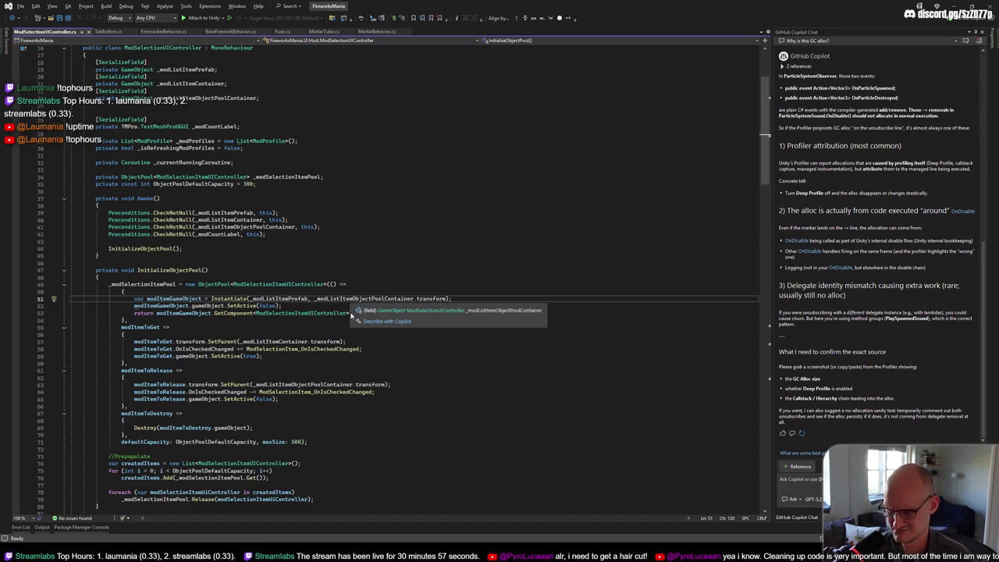
left_click(287, 299)
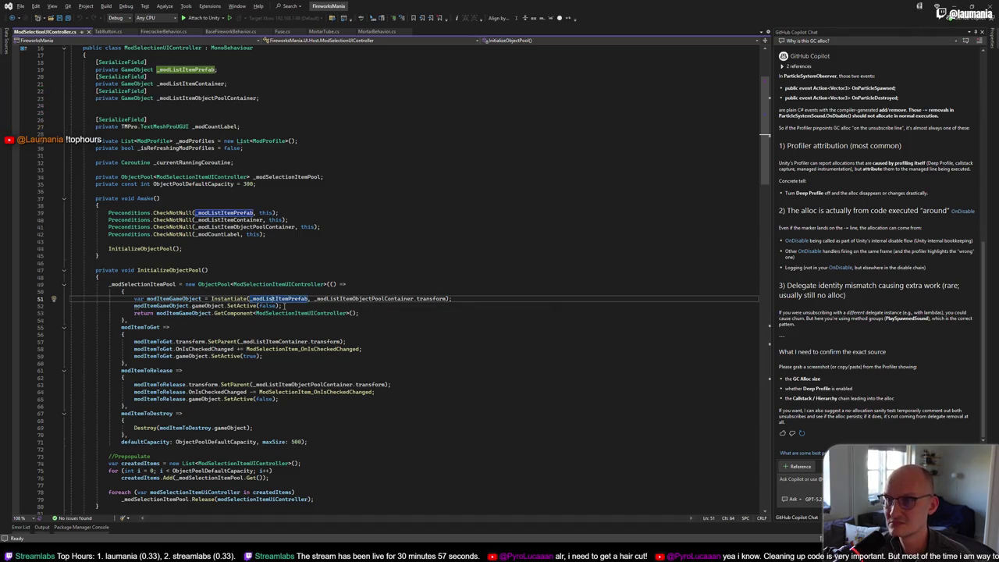
key("alt+Tab")
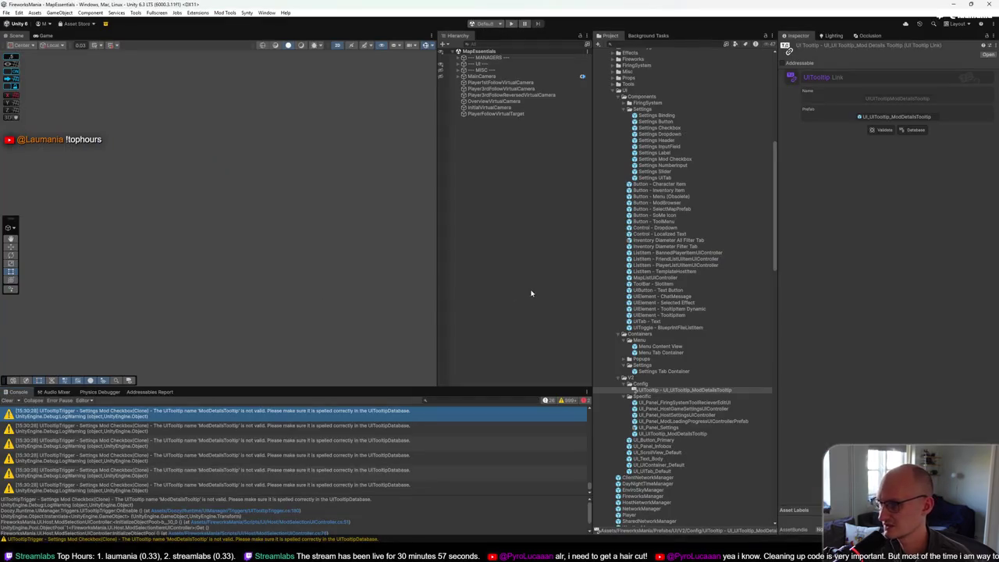
right_click(651, 389)
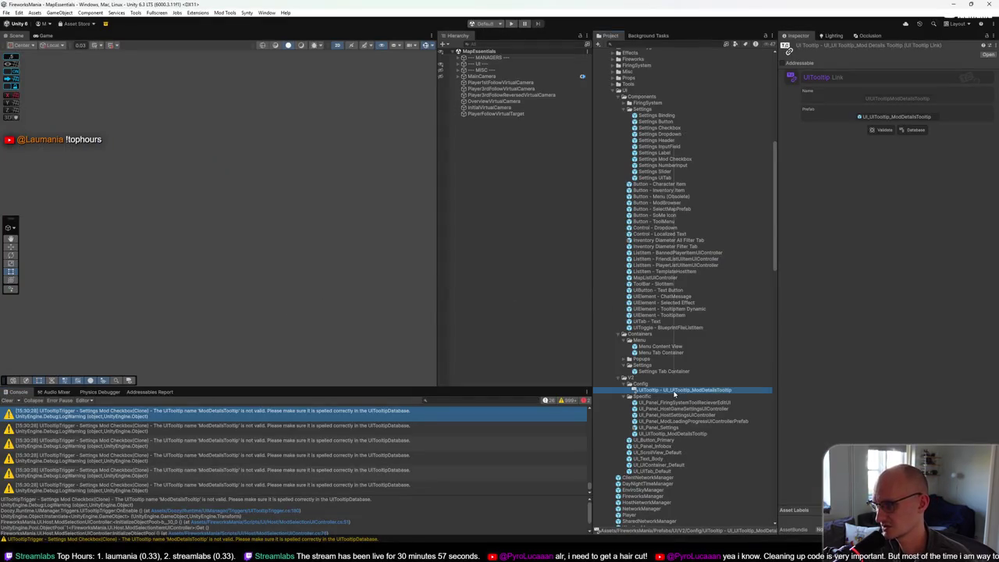
left_click(732, 299)
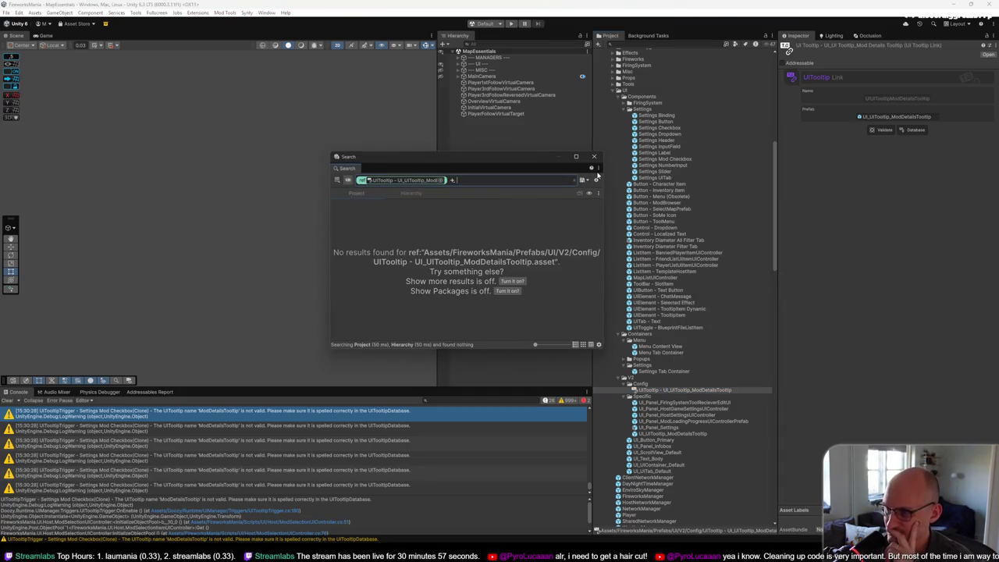
left_click(595, 157)
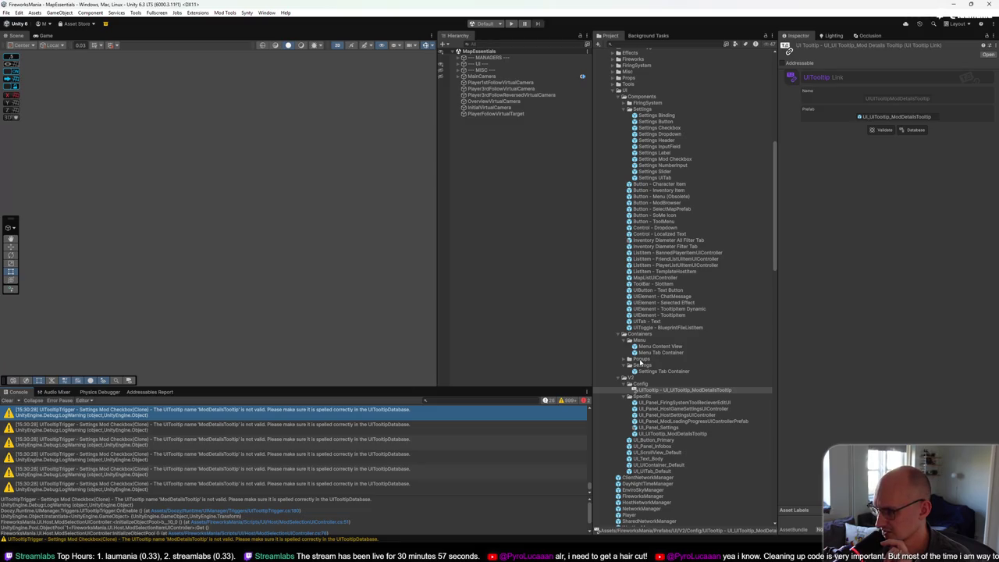
scroll(639, 363, "down", 1)
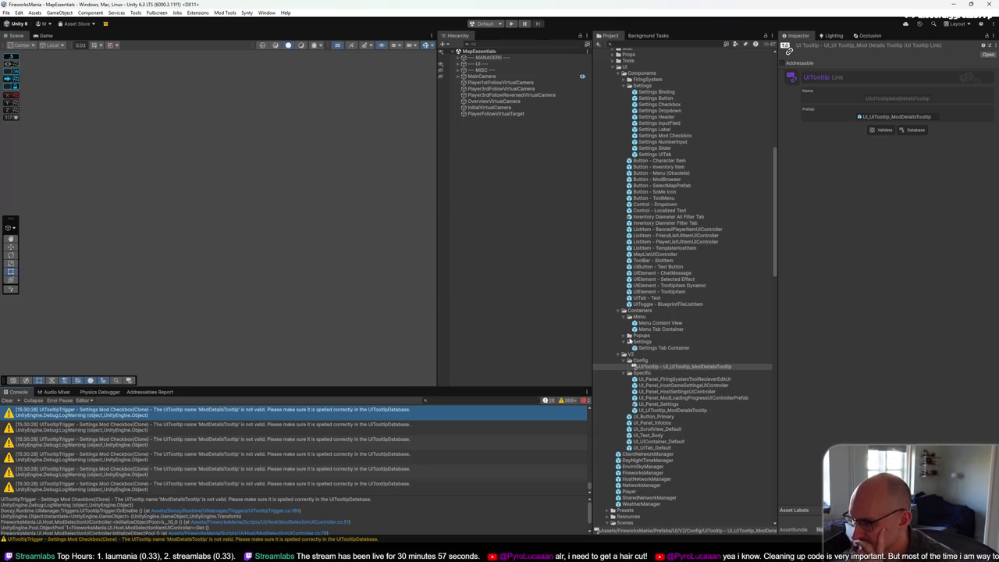
left_click(625, 337)
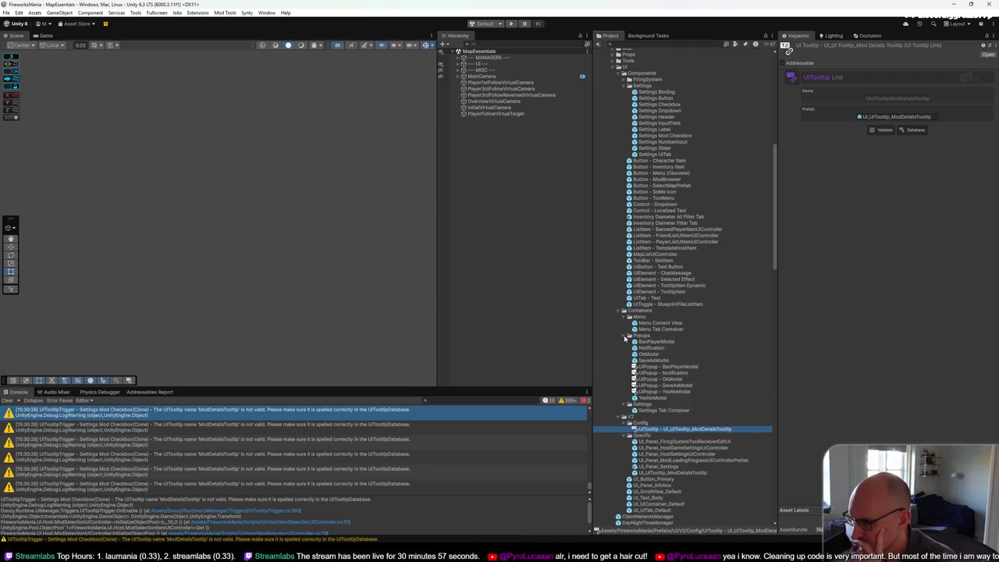
left_click(625, 337)
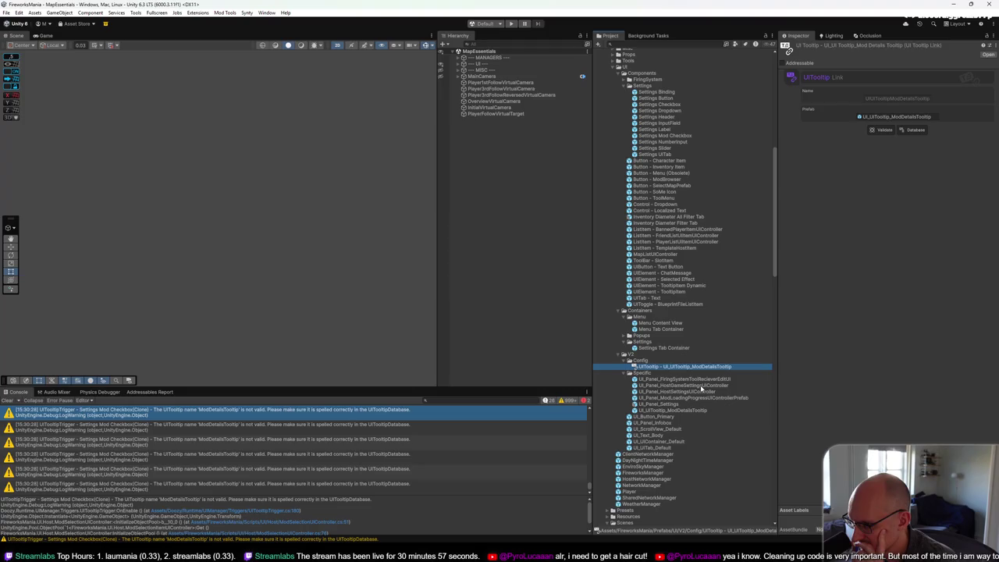
double_click(698, 391)
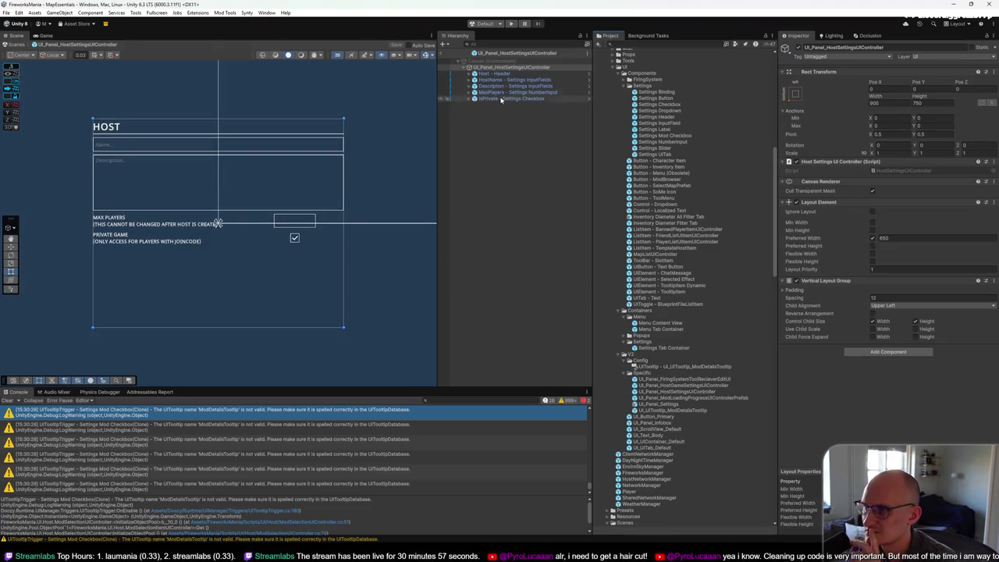
Step: Open the Host Game Settings panel prefab, then the Settings Mod Checkbox prefab and its ModSelectionItemUIController script
double_click(687, 385)
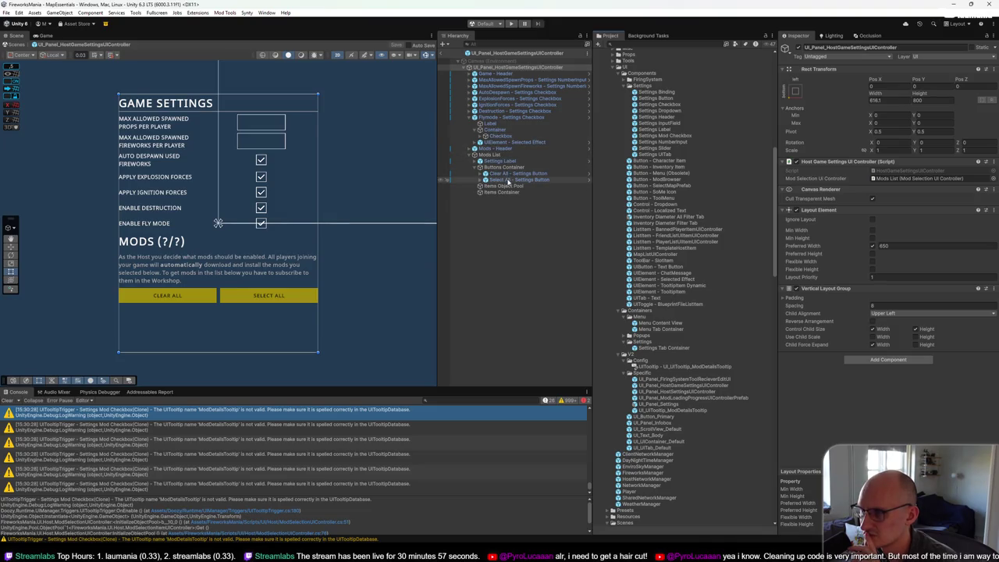
left_click(510, 156)
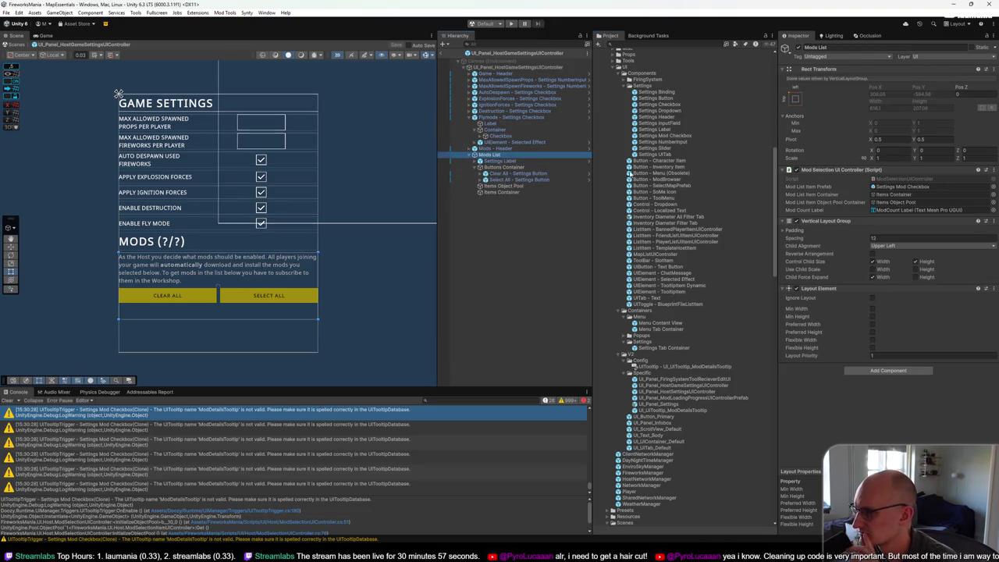
double_click(885, 189)
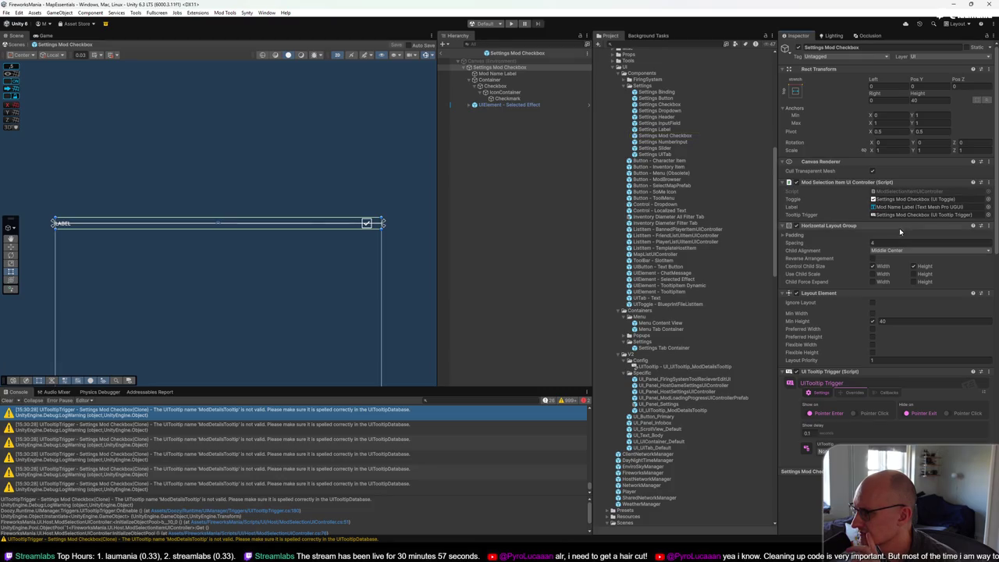
double_click(916, 192)
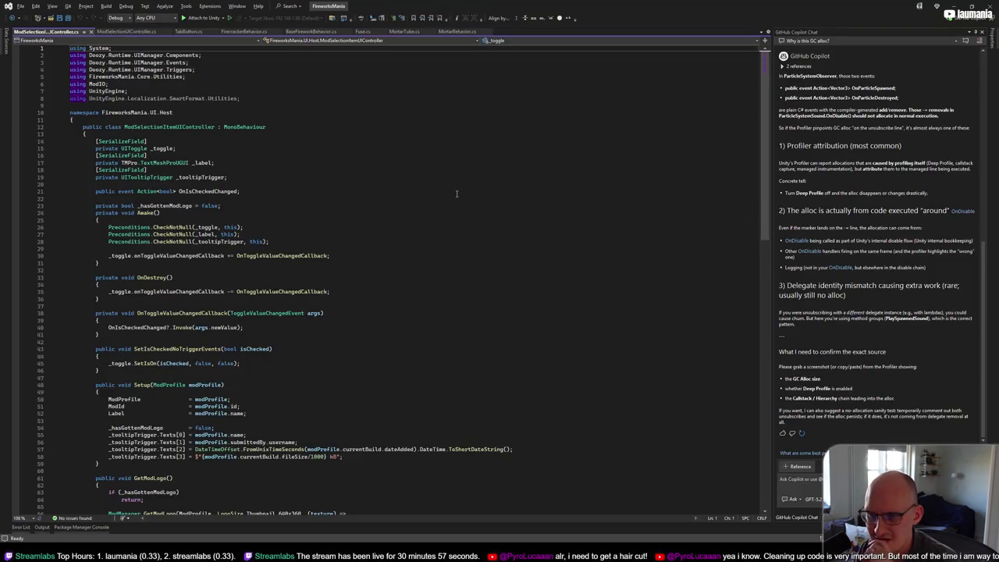
Step: Review every _tooltipTrigger reference in ModSelectionItemUIController, then select the Settings Mod Checkbox root in Unity
left_click(196, 177)
scroll(318, 185, "down", 4)
scroll(318, 185, "down", 9)
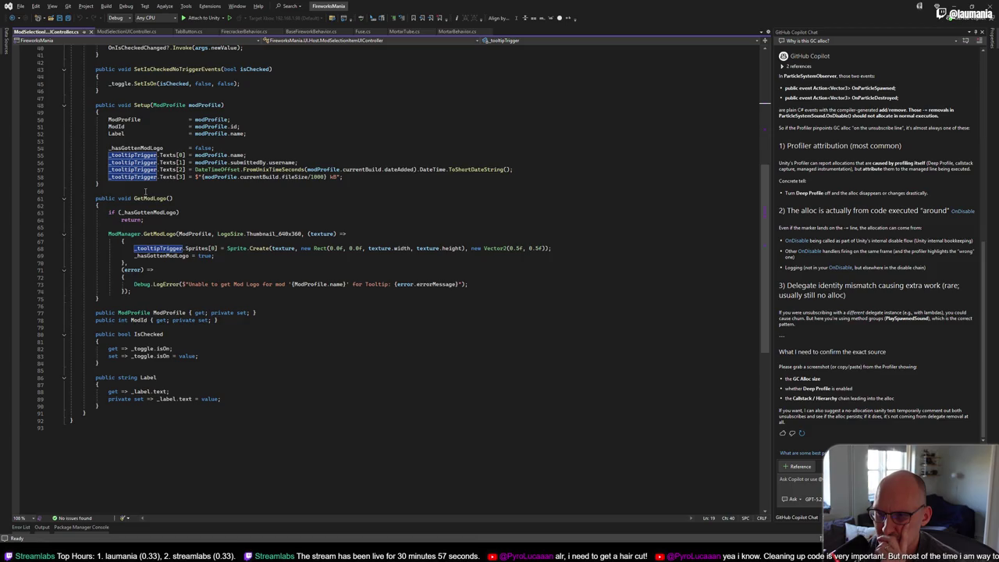
scroll(145, 192, "up", 9)
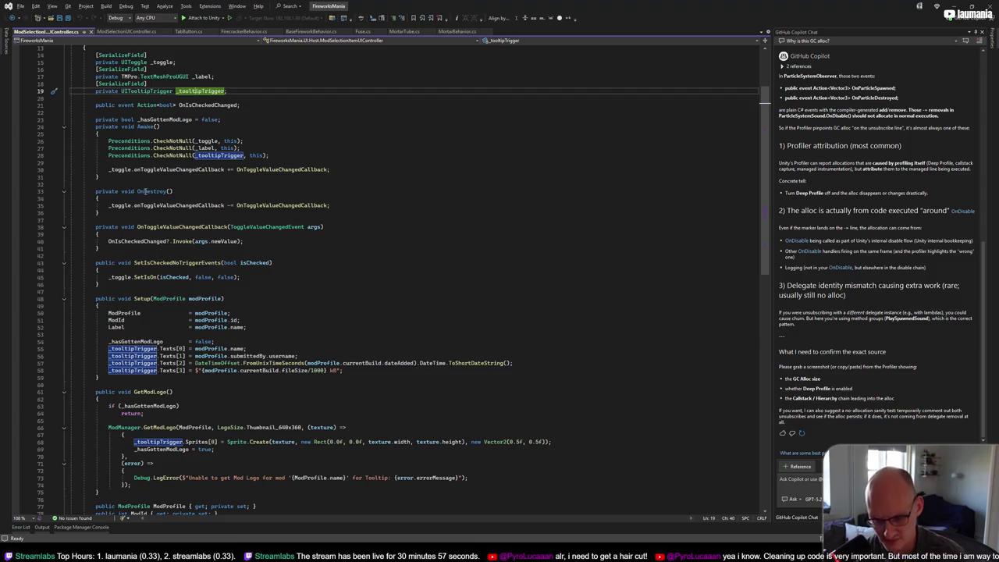
key("alt+Tab")
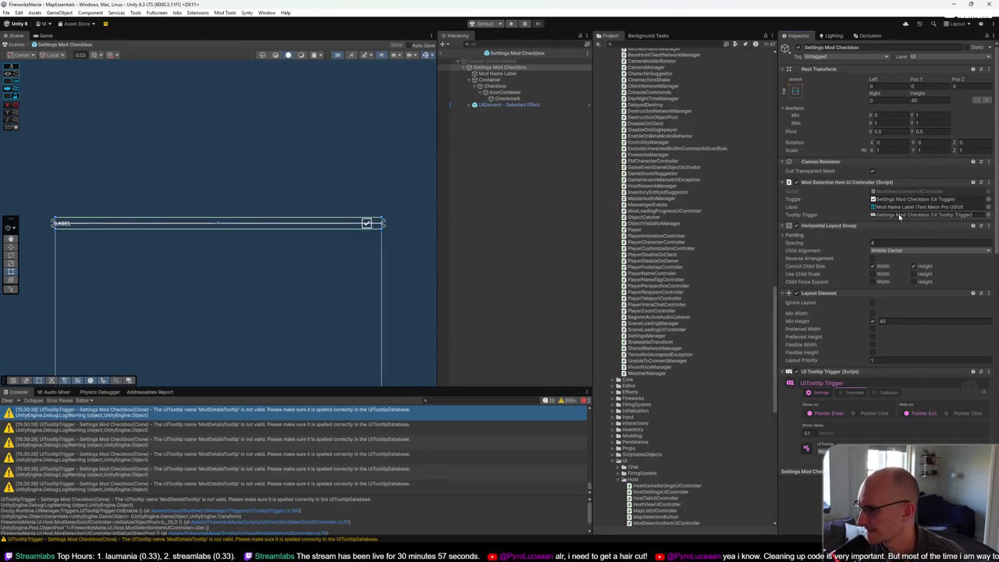
left_click(520, 68)
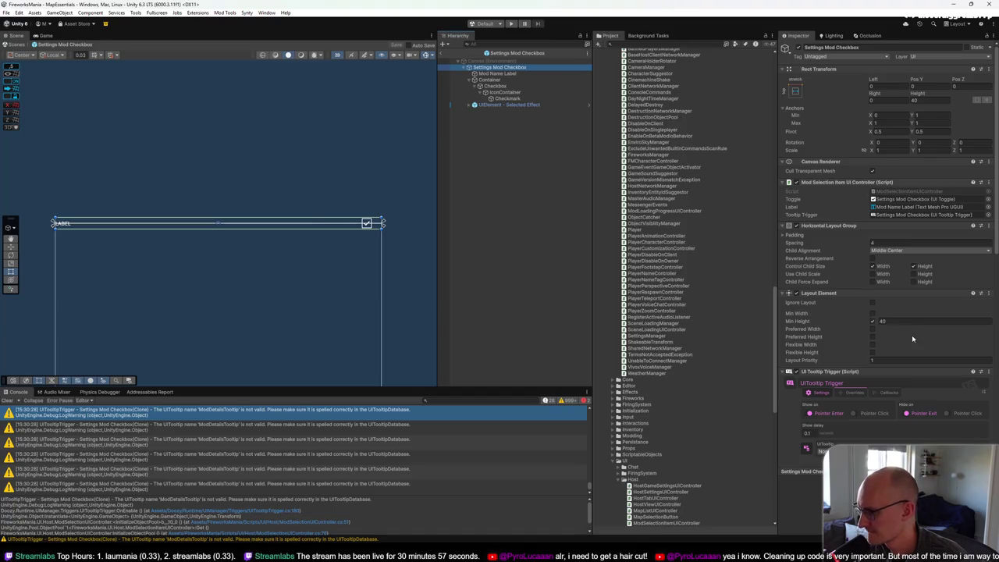
Step: Inspect the UI Tooltip Trigger's Overrides, Callbacks and Settings tabs
left_click(854, 393)
left_click(894, 395)
scroll(886, 402, "down", 5)
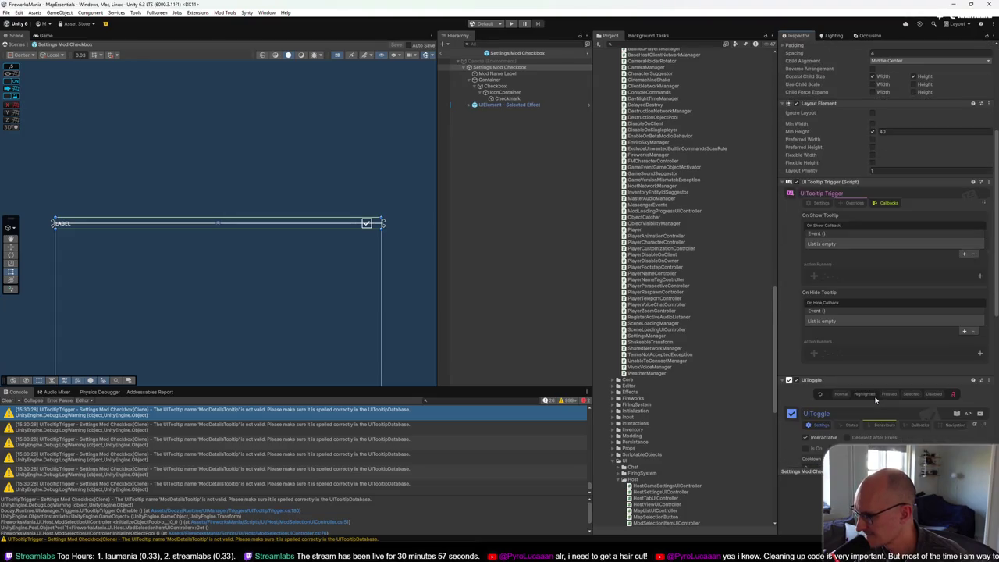
left_click(818, 203)
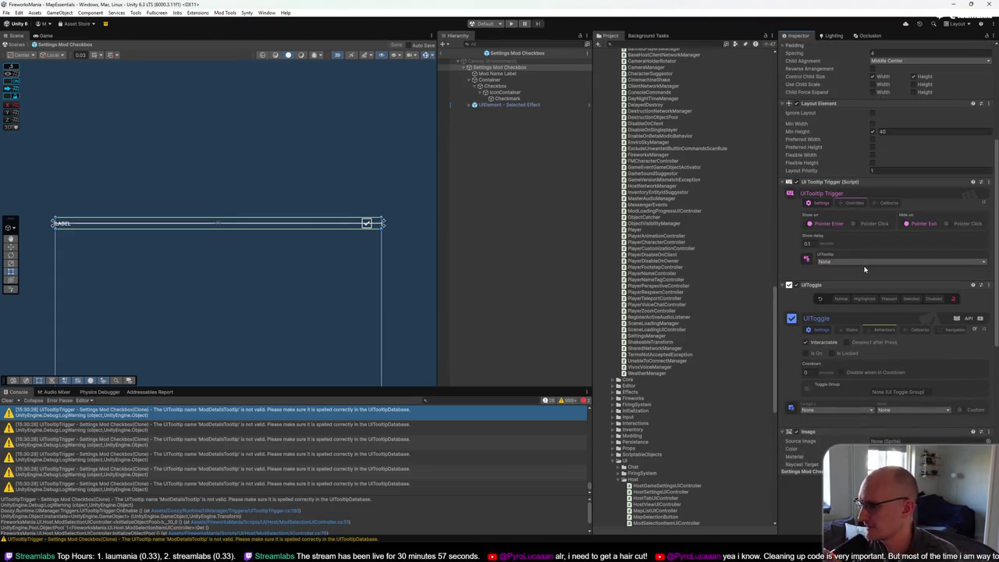
scroll(864, 268, "down", 3)
scroll(866, 265, "down", 3)
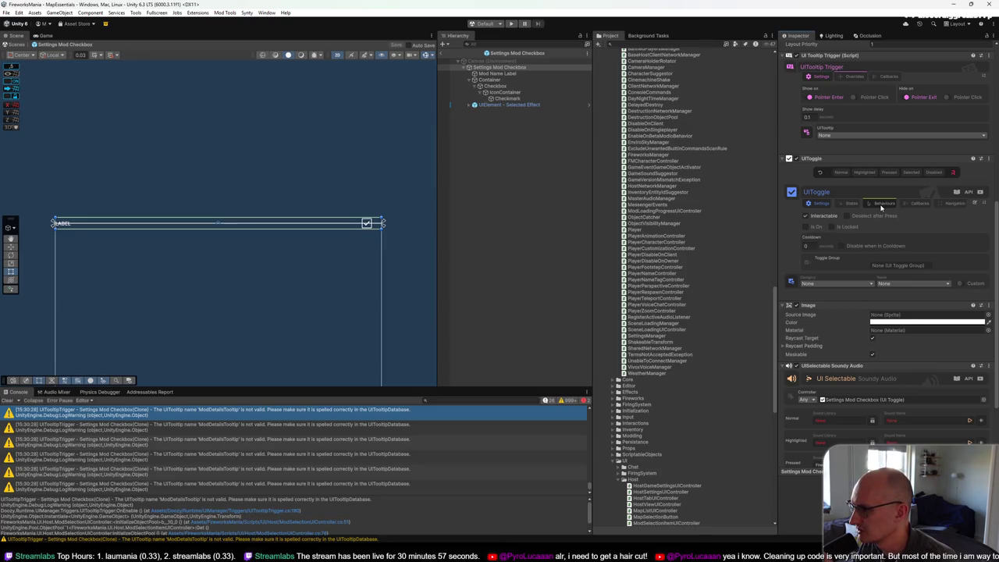
Step: Expand the UIToggle's Pointer Enter behaviour to see its ModSelectionItemUIController call
mouse_move(874, 249)
scroll(882, 252, "up", 1)
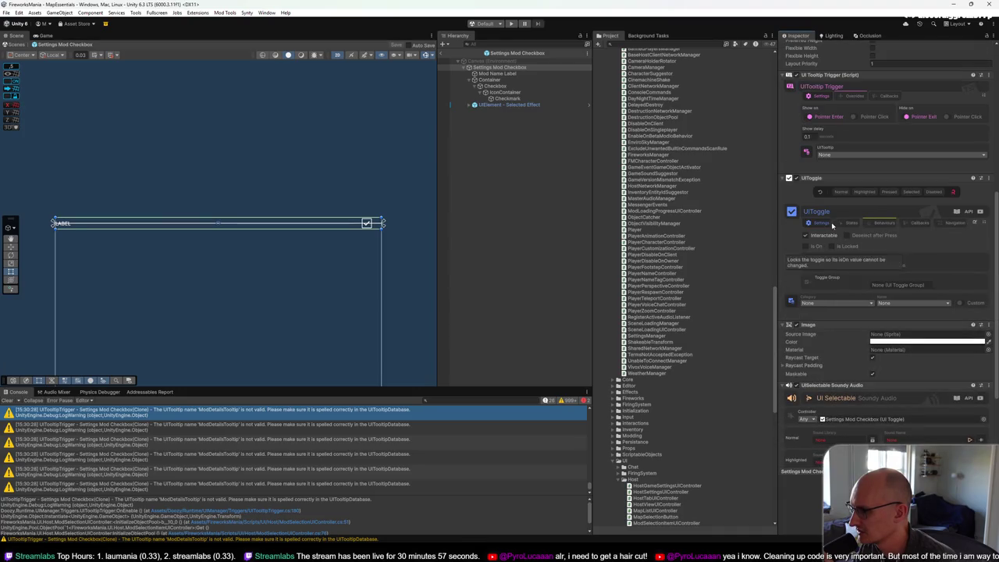
left_click(884, 224)
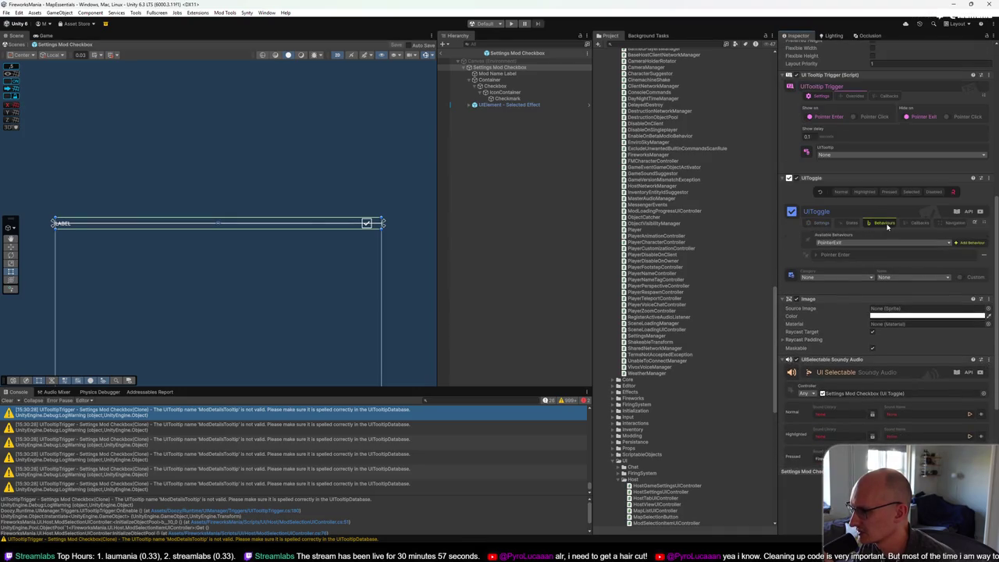
left_click(827, 254)
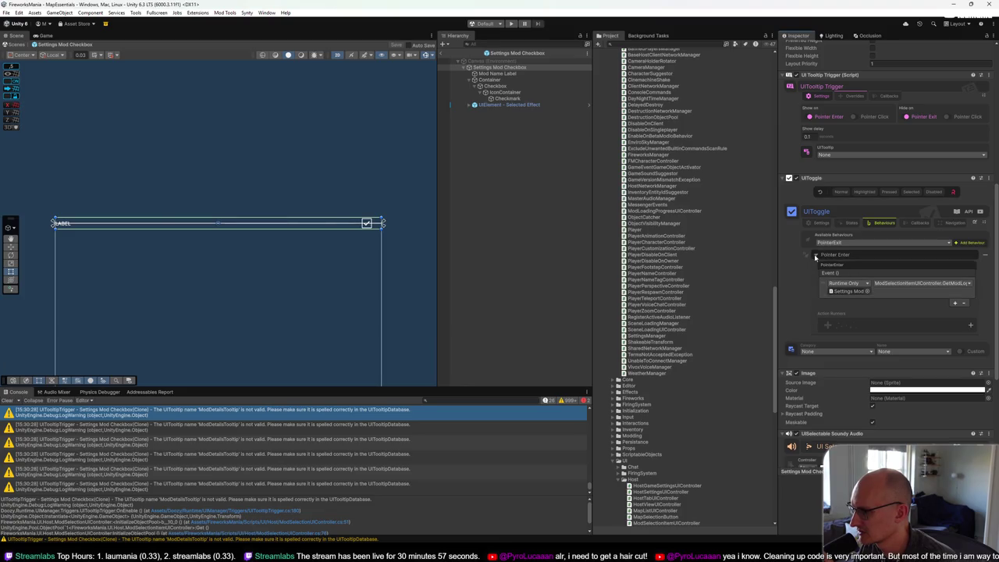
key("alt+Tab")
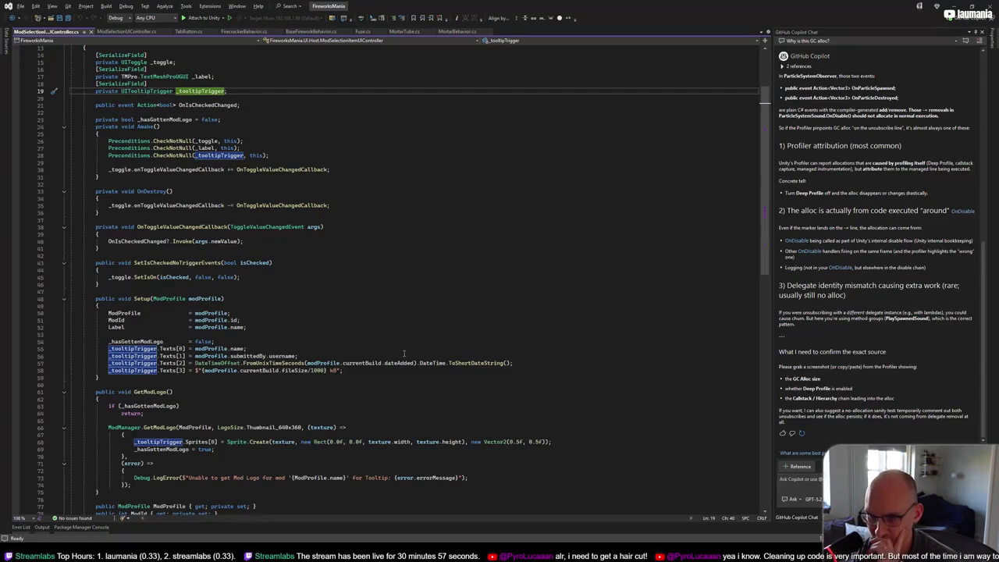
scroll(320, 334, "down", 4)
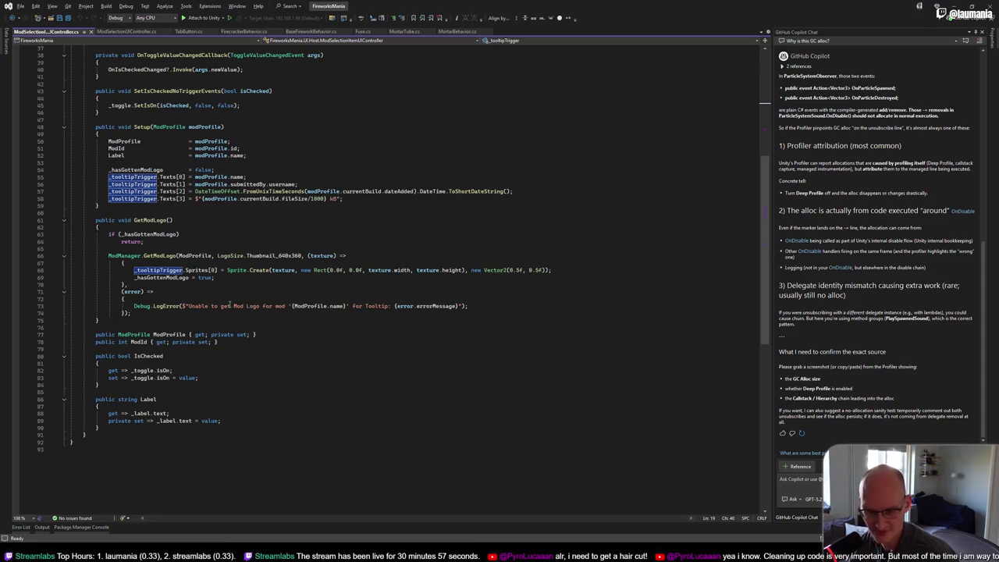
key("alt+Tab")
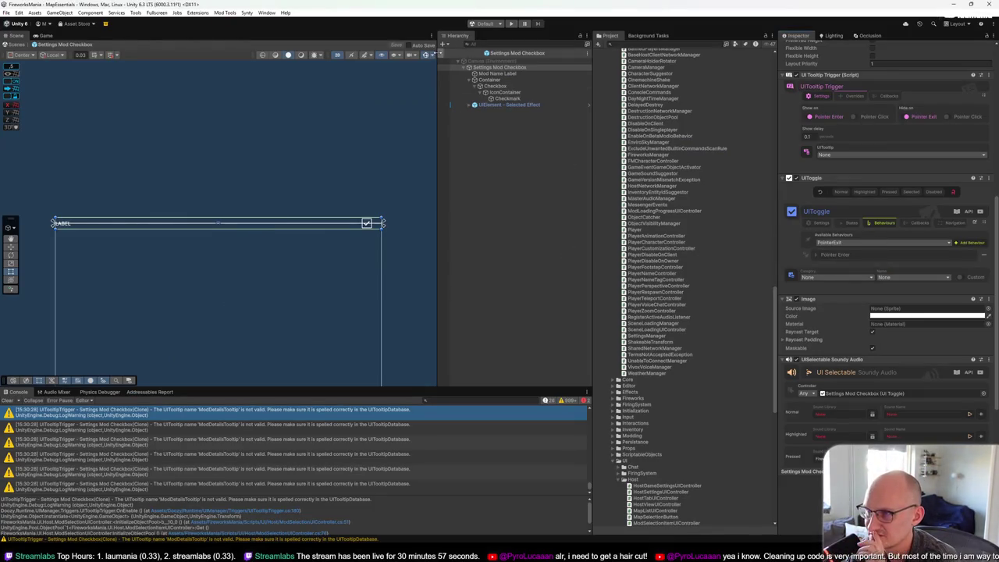
Step: Leave the checkbox prefab and open the UI_Panel_Settings prefab from the Project window
left_click(445, 55)
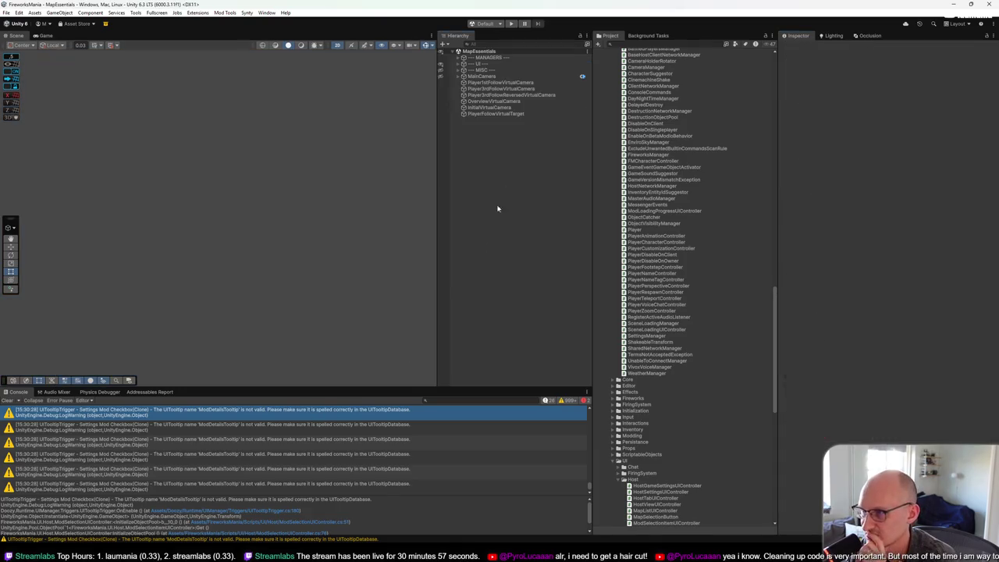
scroll(640, 274, "up", 10)
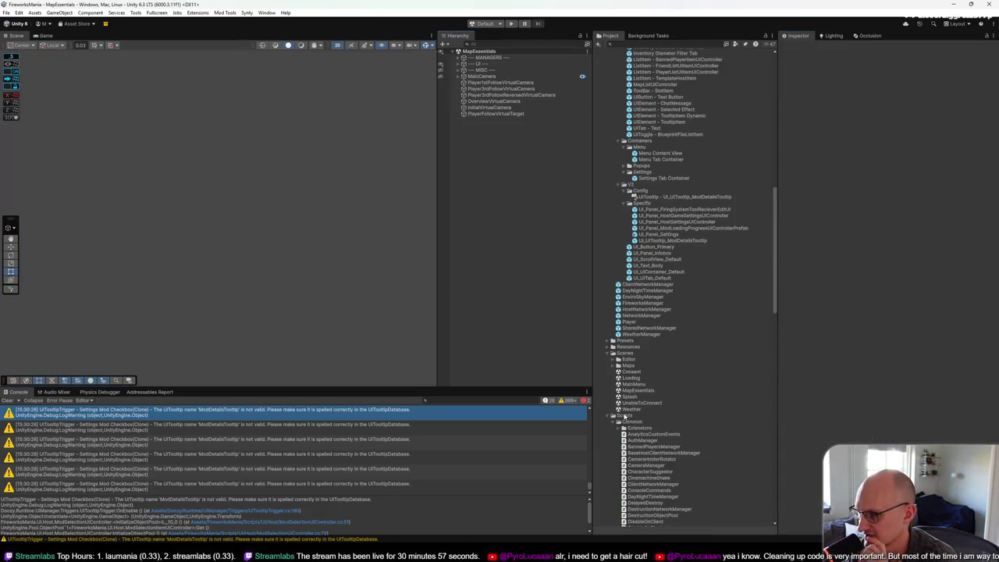
left_click(606, 416)
left_click(607, 353)
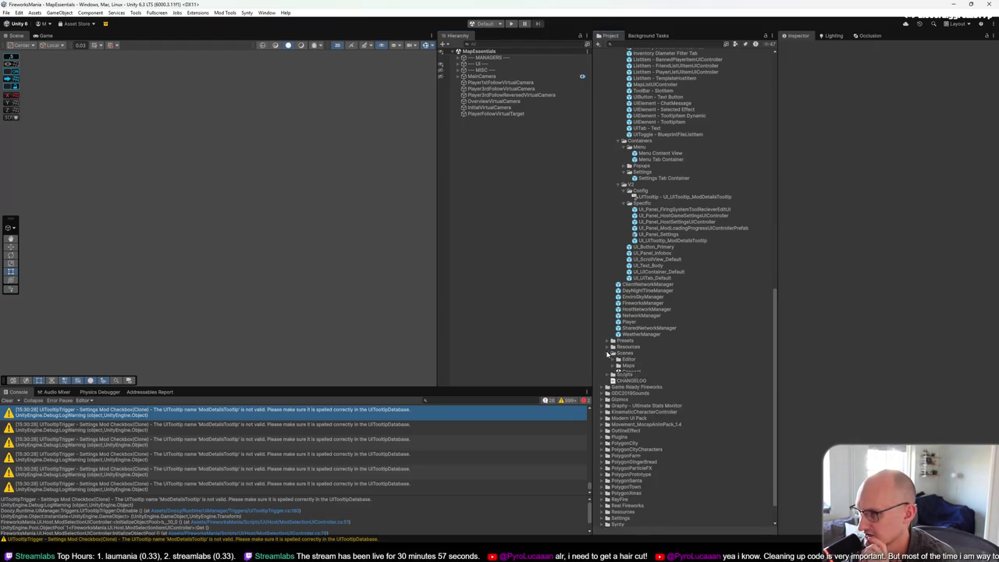
scroll(644, 322, "up", 3)
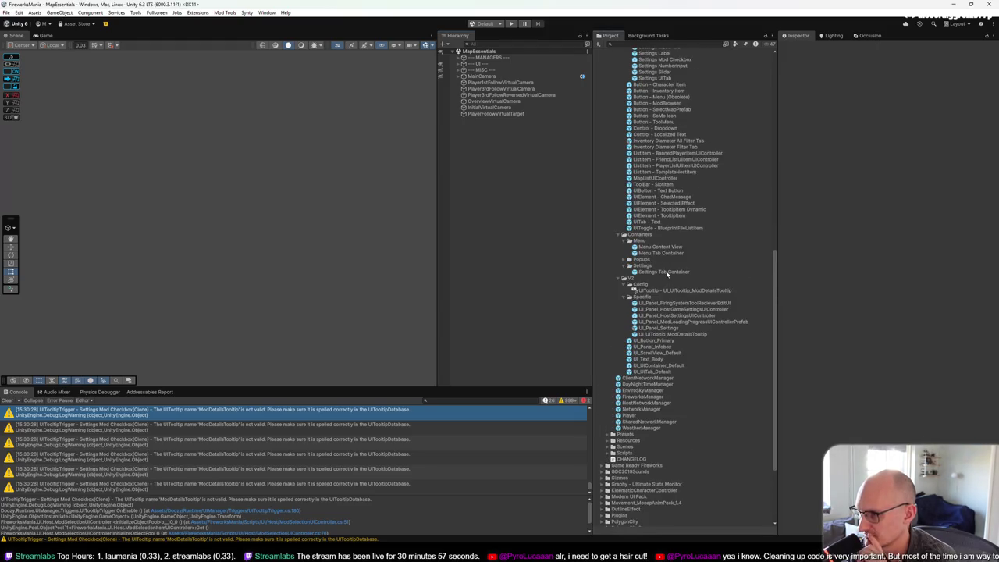
left_click(659, 328)
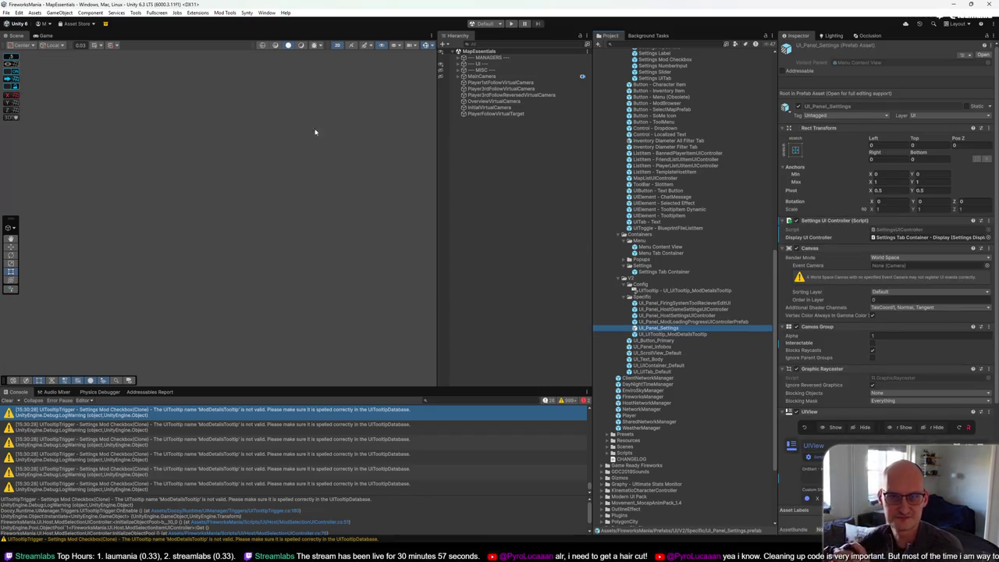
key("Return")
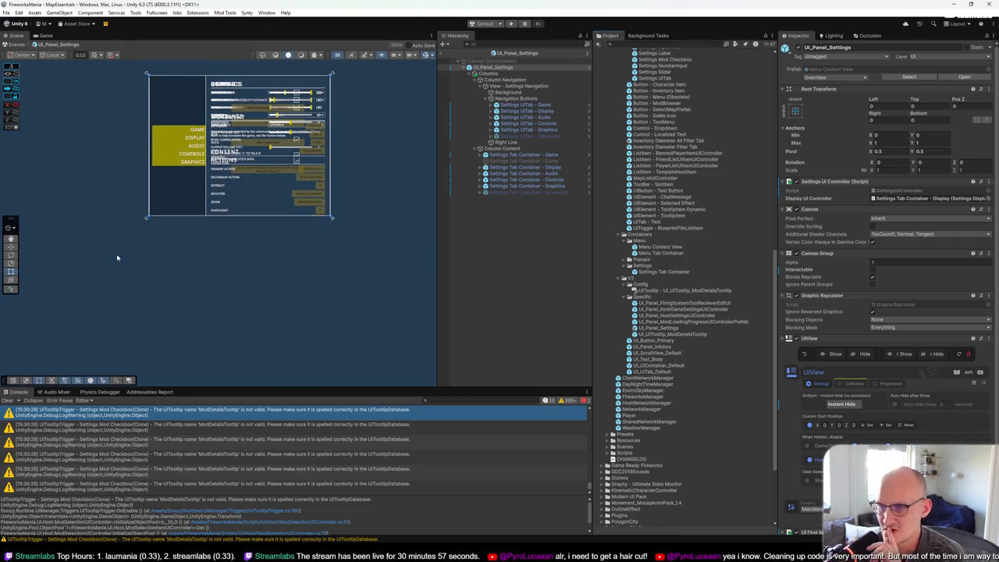
Step: Delete the disabled tab container and add a UI_UIContainer_Default to Column Content
left_click(530, 162)
key("Delete")
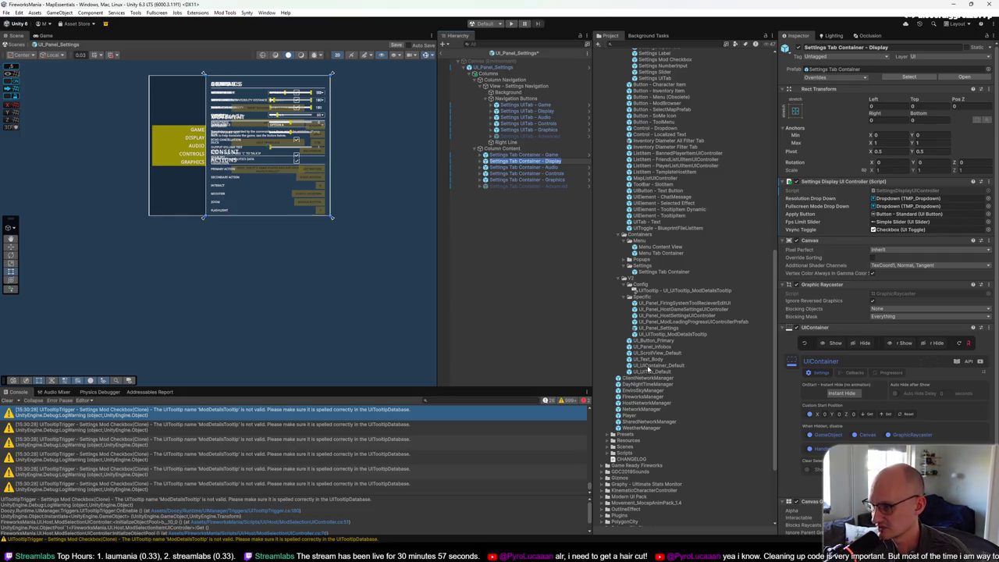
mouse_move(664, 365)
left_mouse_down()
mouse_move(528, 196)
mouse_move(515, 167)
mouse_move(525, 164)
mouse_move(531, 189)
mouse_move(531, 161)
left_mouse_up()
Step: Unpack the Display tab container prefab and select the new Display container
left_click(481, 168)
right_click(505, 172)
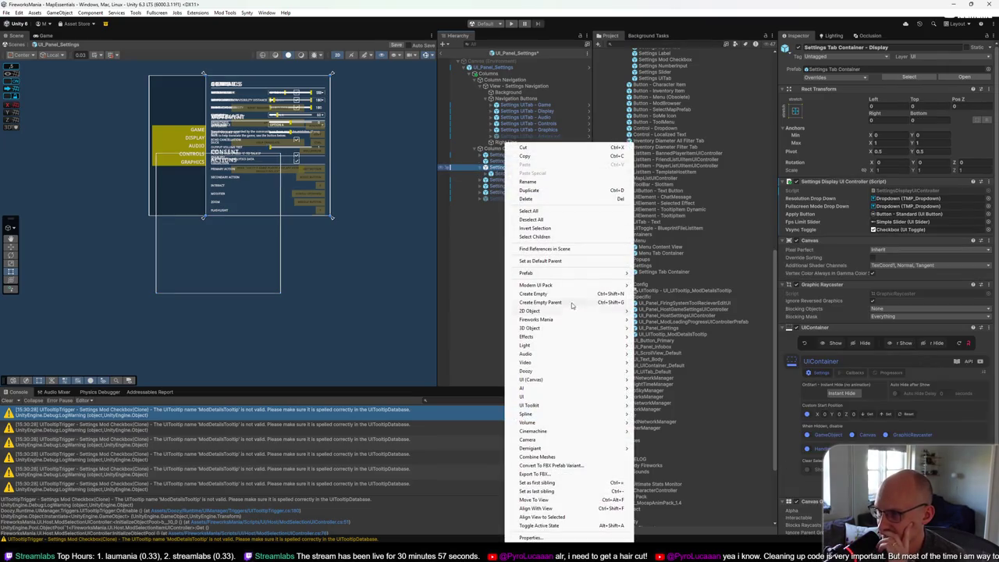
mouse_move(550, 273)
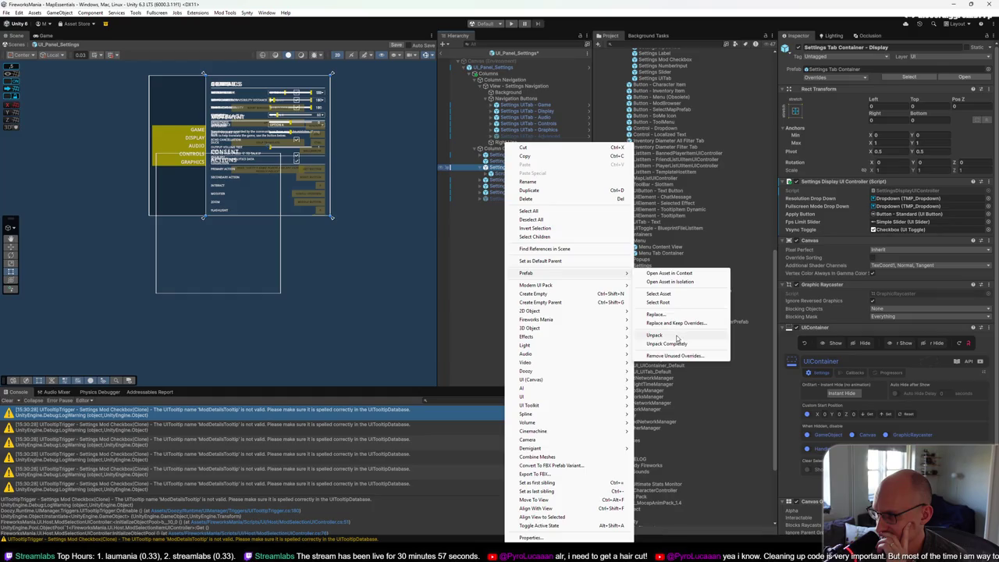
left_click(677, 335)
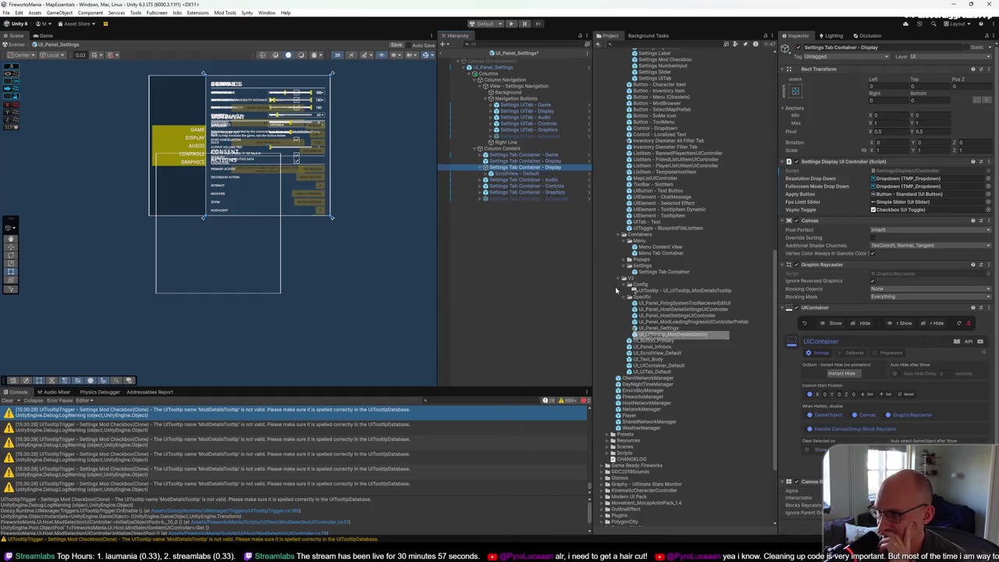
right_click(531, 162)
mouse_move(573, 274)
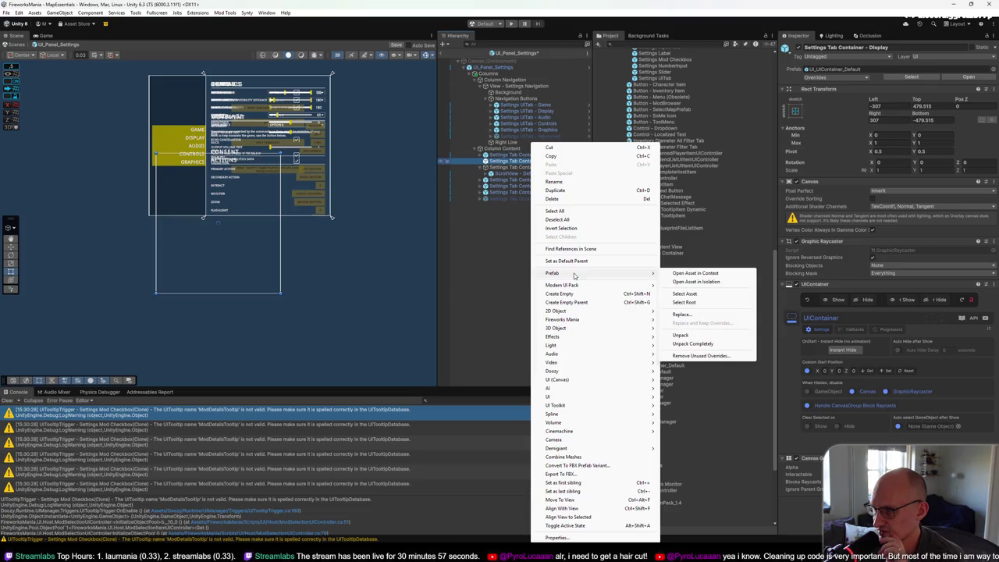
left_click(476, 266)
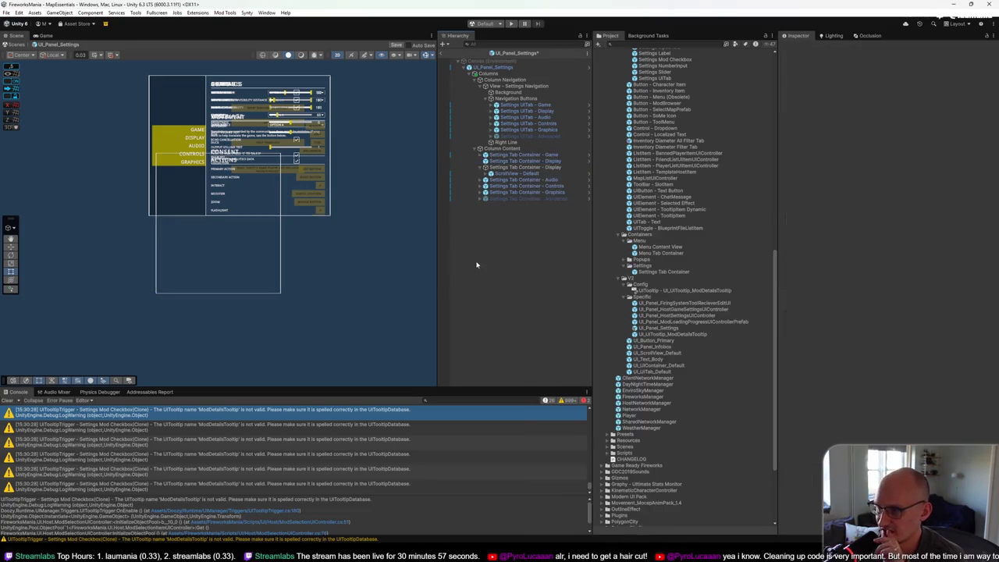
left_click(513, 162)
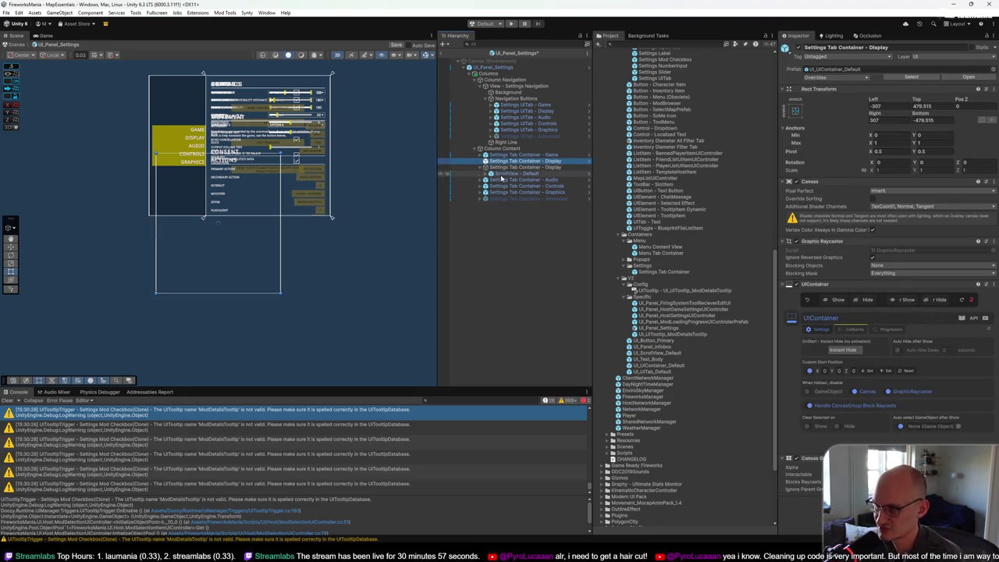
left_click(503, 173)
left_click(506, 167)
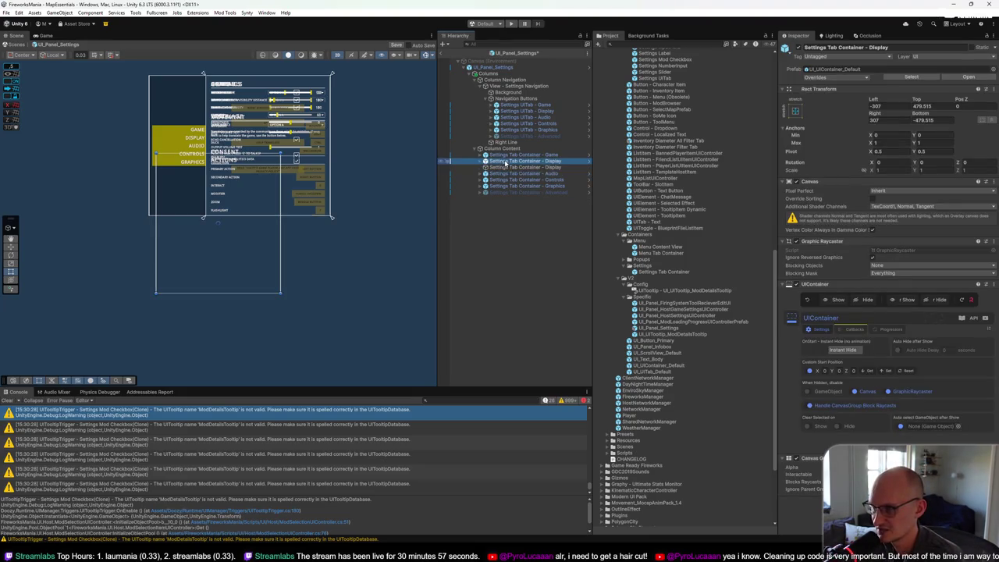
key("Left")
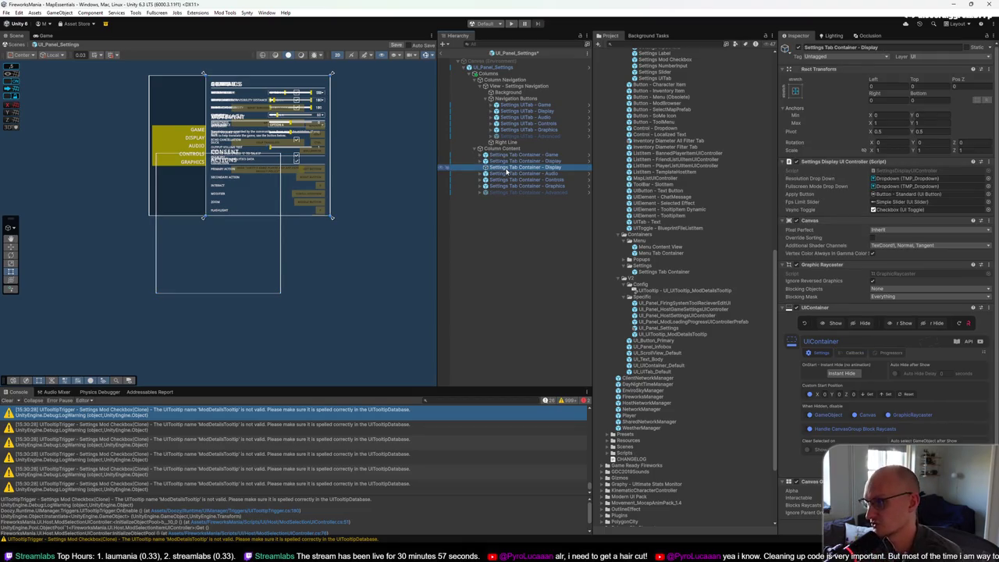
Step: Copy the Settings Display UI Controller onto the new container, placed under Rect Transform
right_click(864, 161)
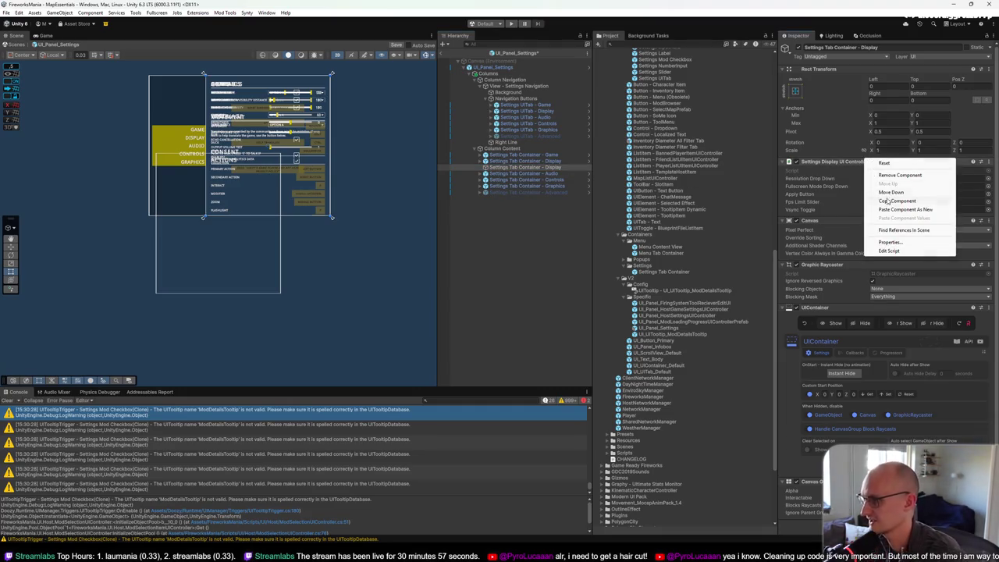
left_click(897, 201)
left_click(519, 161)
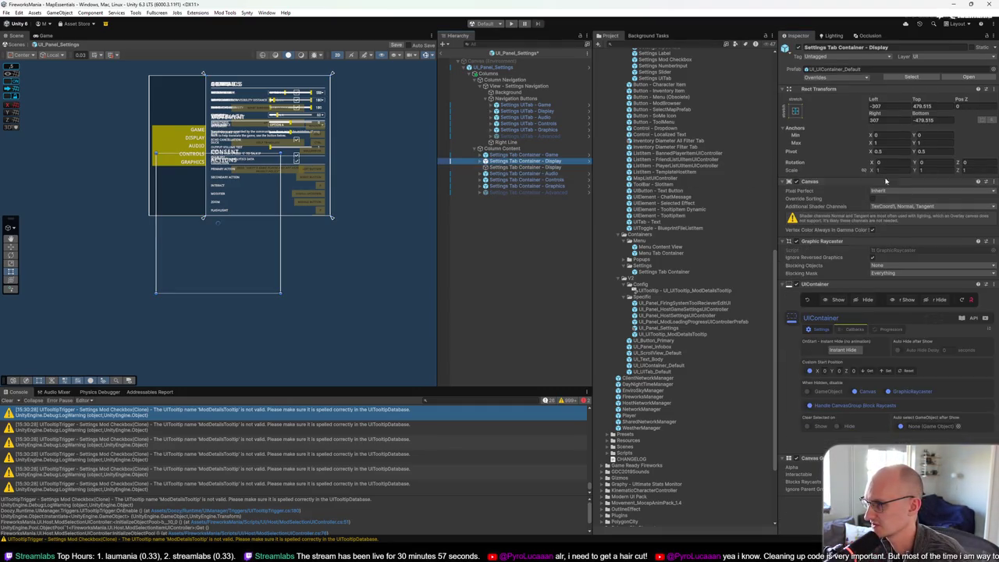
left_click(992, 181)
left_click(945, 234)
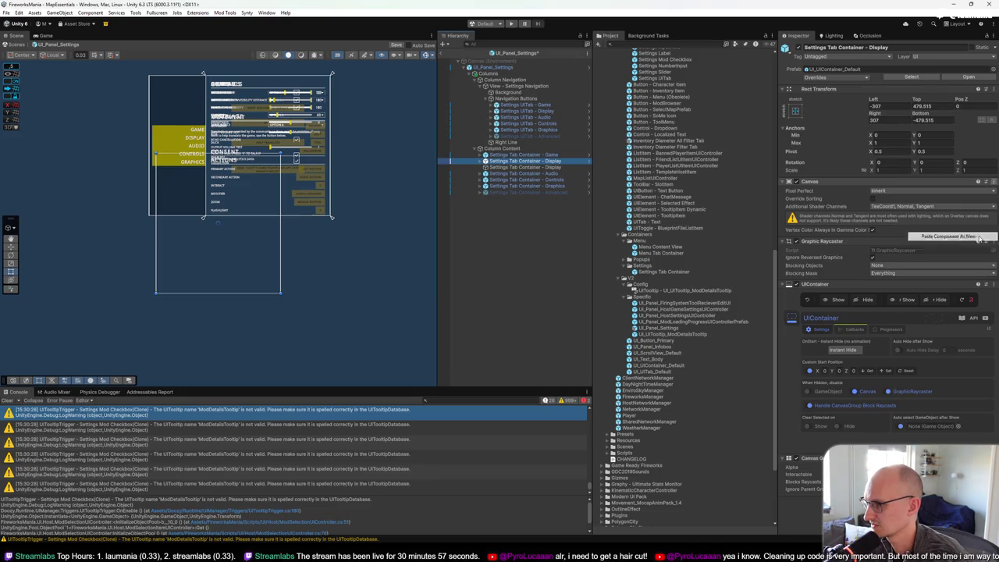
left_click_drag(810, 500, 866, 179)
Step: Reset the new container's Left, Right, Top and Bottom offsets to 0
right_click(880, 100)
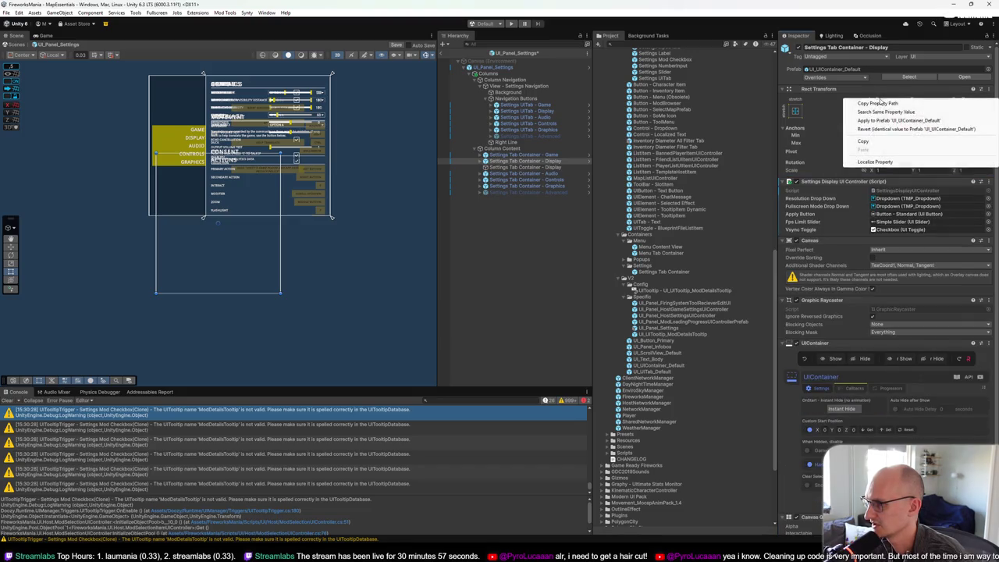
left_click(923, 102)
right_click(917, 100)
left_click(925, 103)
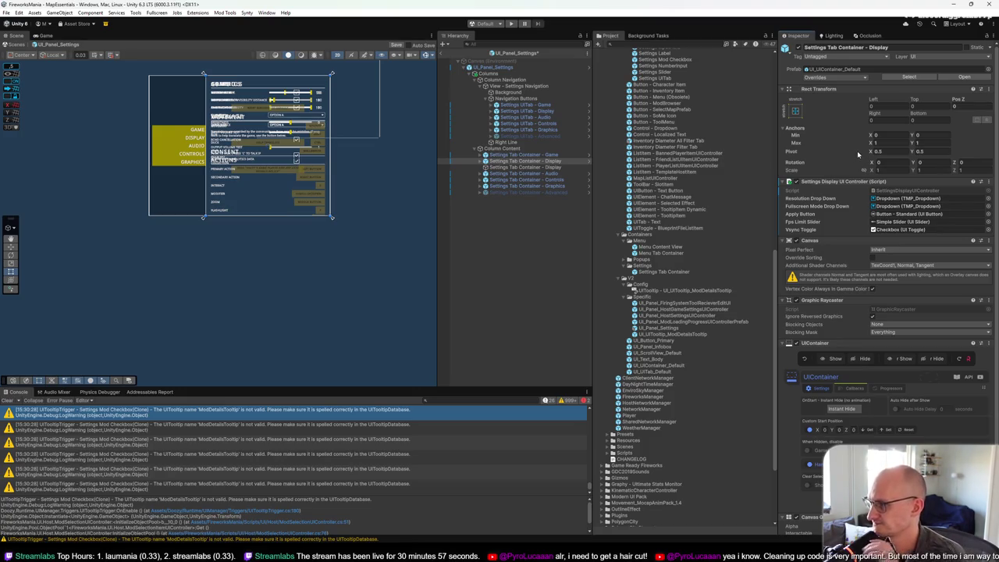
left_click(526, 167)
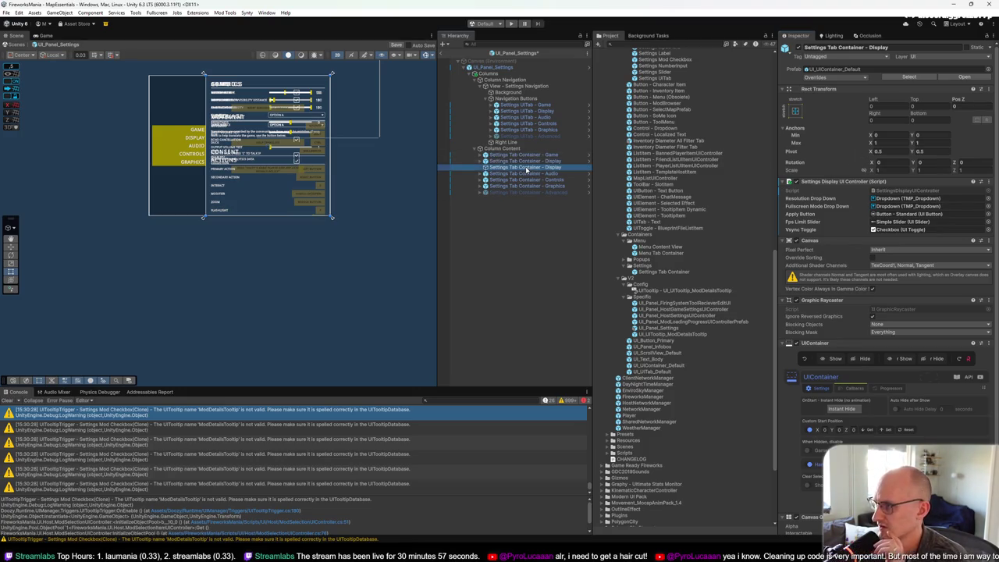
key("Up")
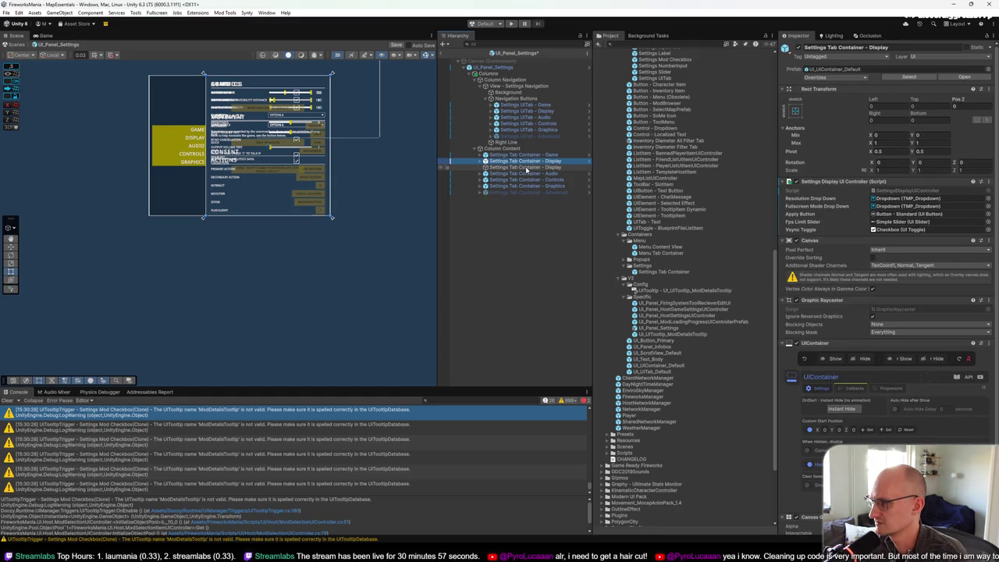
left_click(527, 168)
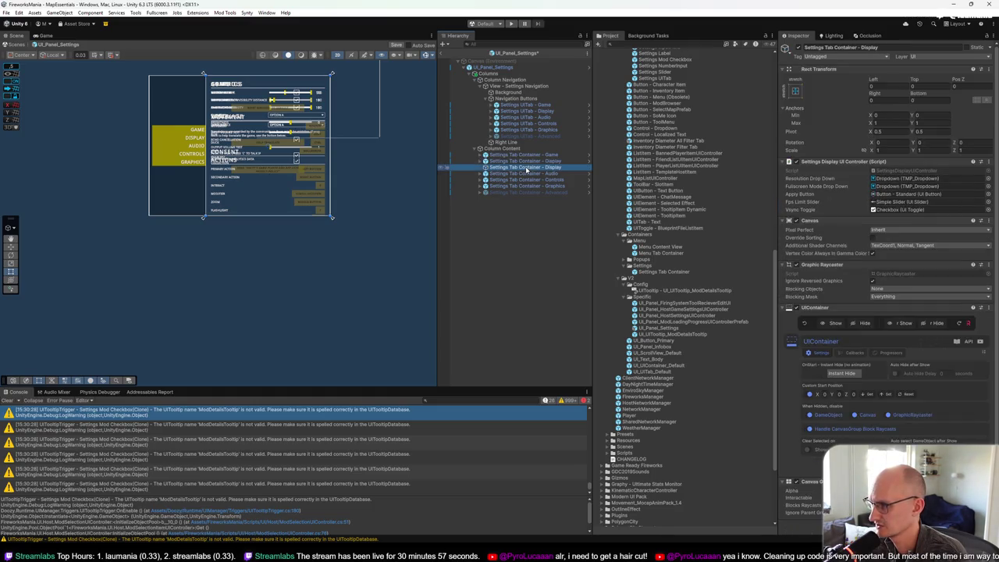
Step: Set Settings Tab Container - Display as the Display tab's Target Container and save UI_Panel_Settings
left_click(538, 162)
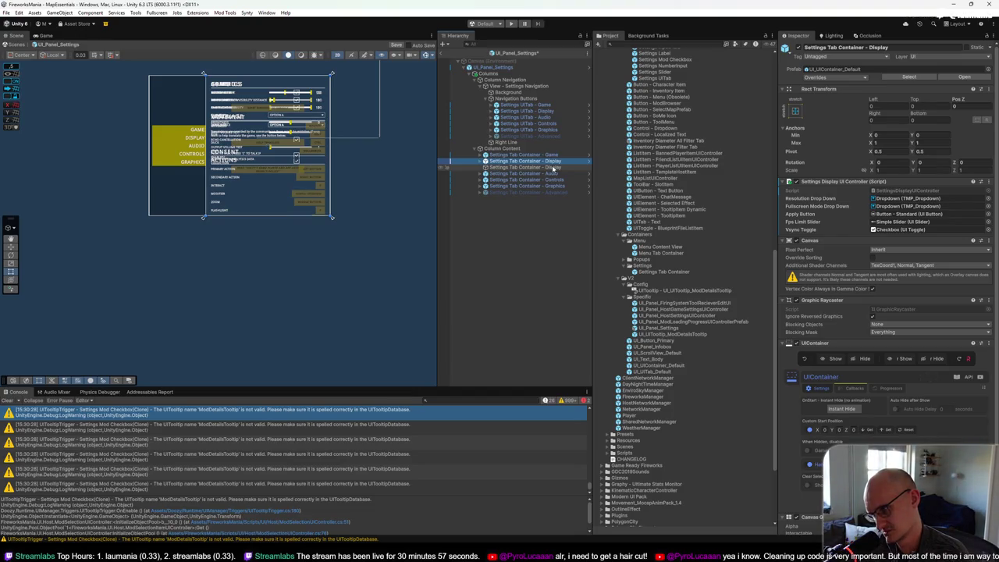
left_click(552, 167)
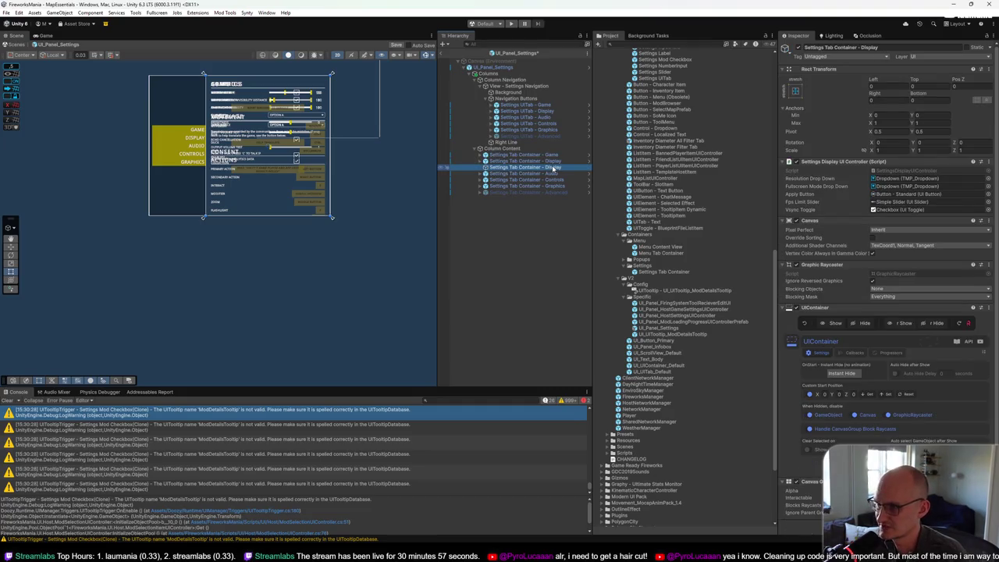
left_click_drag(552, 167, 548, 112)
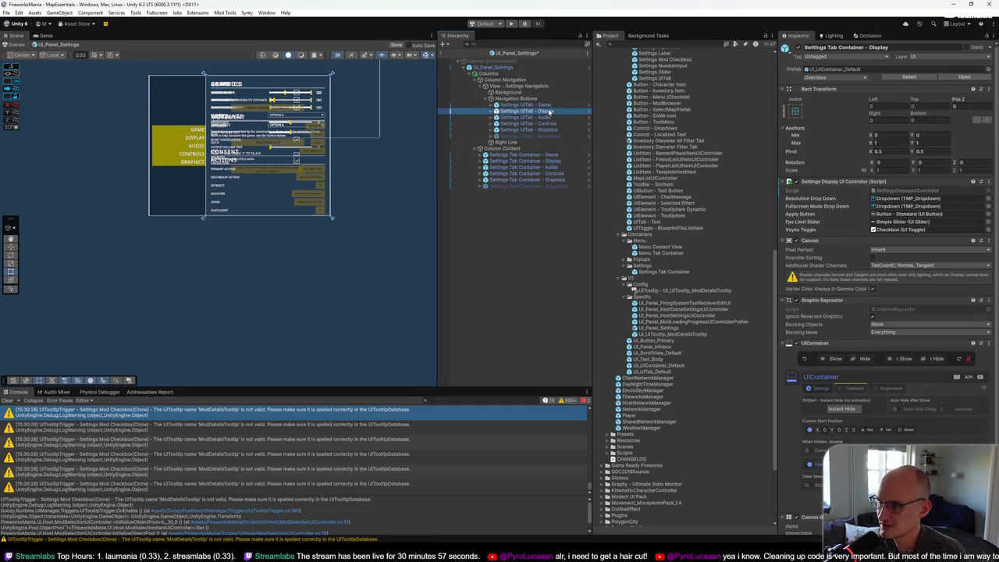
mouse_move(552, 161)
left_mouse_down()
mouse_move(703, 257)
mouse_move(896, 319)
left_mouse_up()
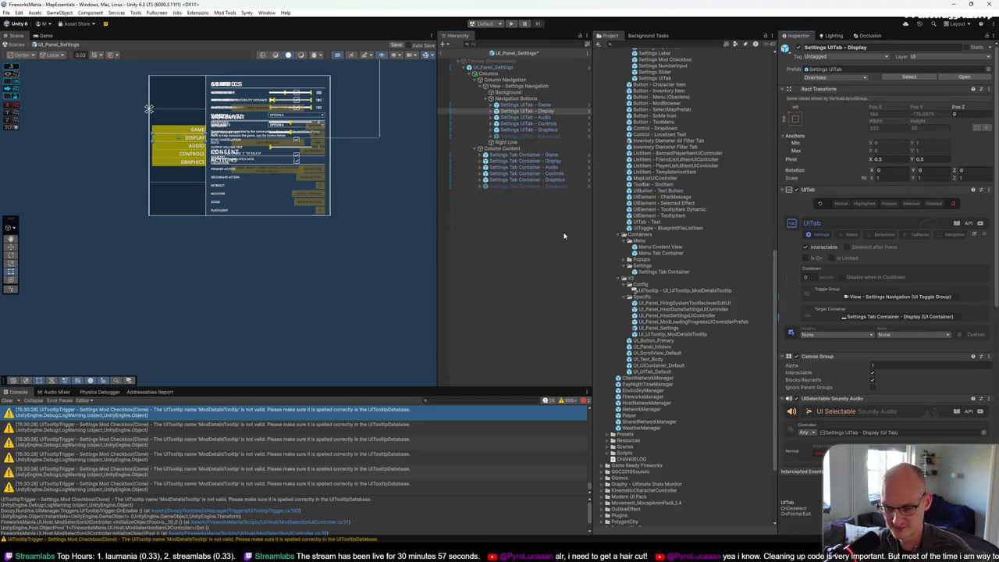
key("ctrl+s")
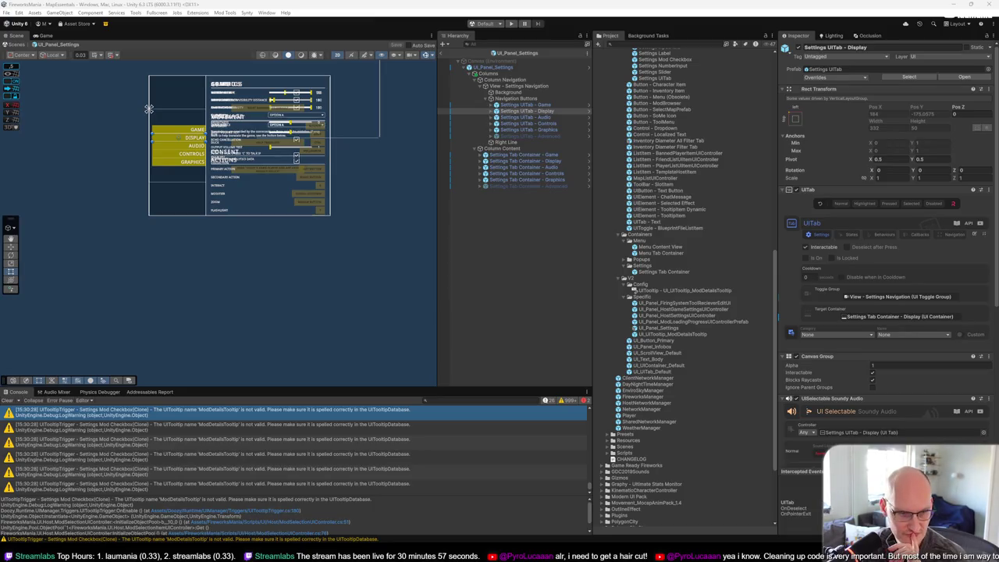
key("alt+Tab")
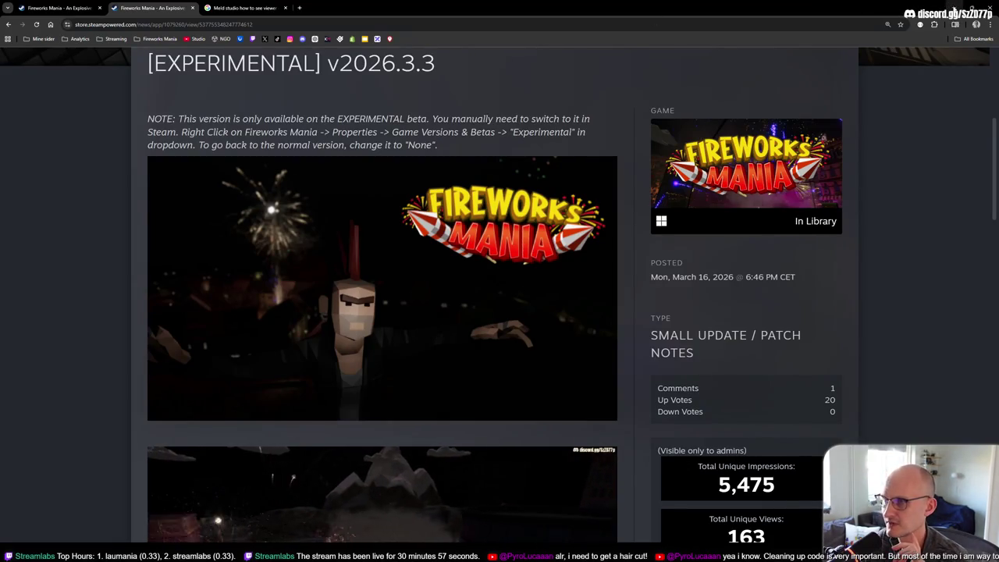
Step: Switch from the Steam patch notes page back to Unity Editor
key("alt+Tab")
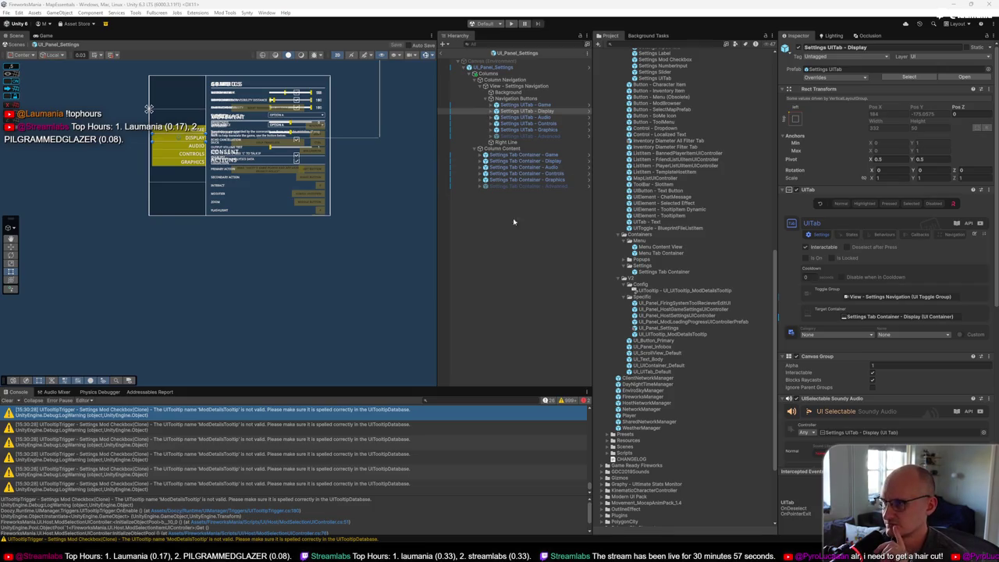
Step: Add a UI_UIContainer_Default beside the Audio container as Settings Tab Container - Audio
left_click(555, 167)
left_click(555, 167)
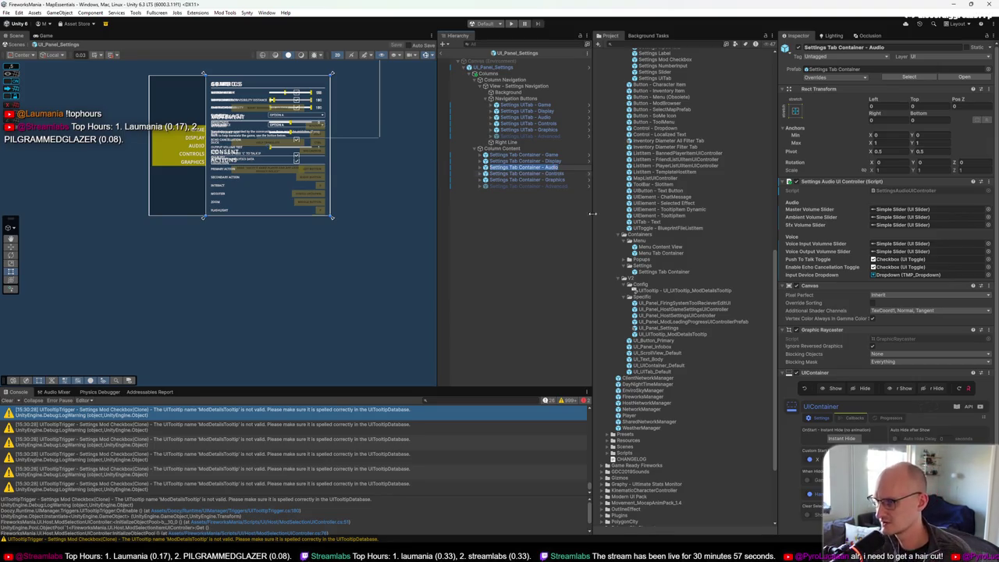
left_click_drag(550, 167, 550, 169)
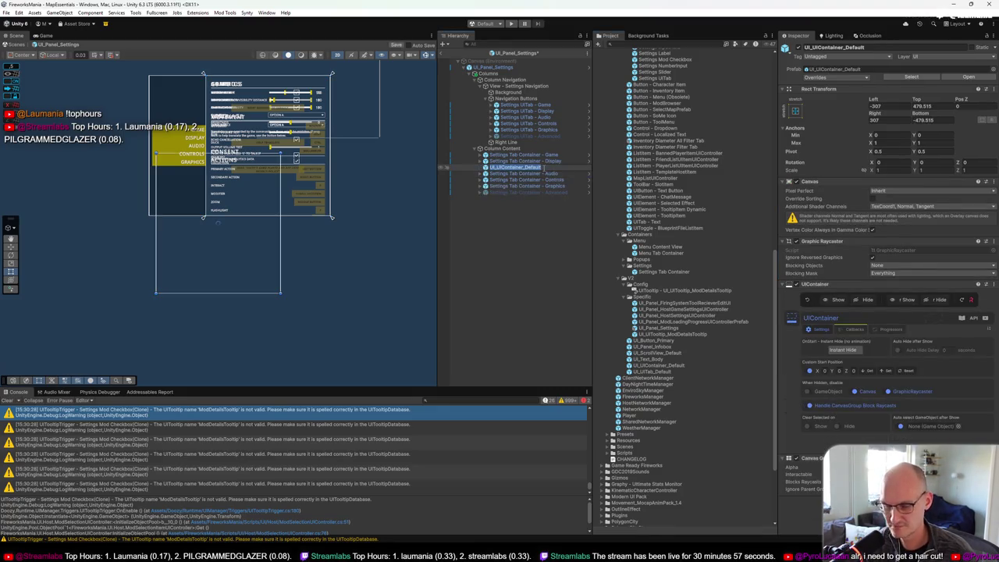
left_click(552, 174)
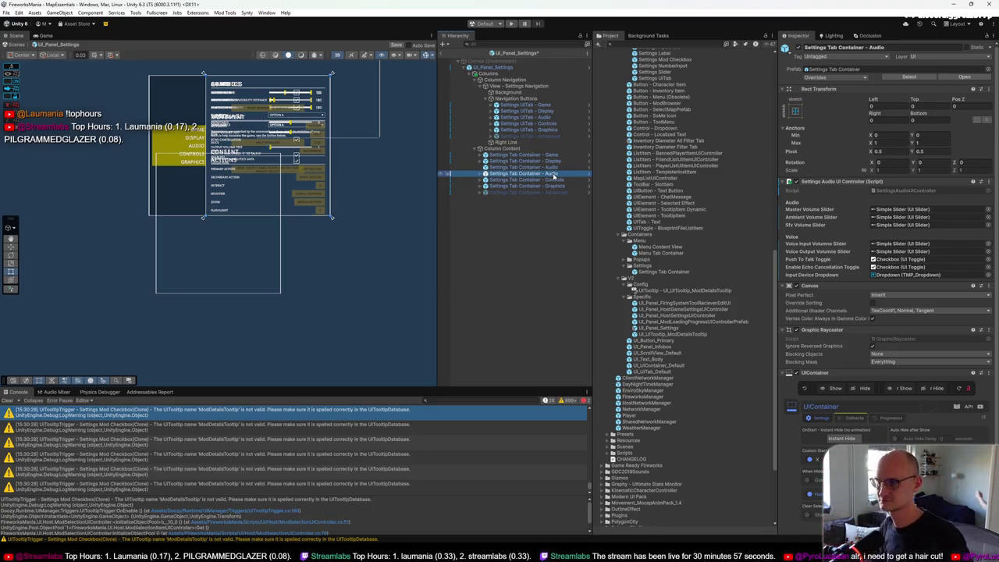
Step: Reset the new Audio container's Left, Right, Top and Bottom offsets to 0
left_click(539, 167)
right_click(879, 102)
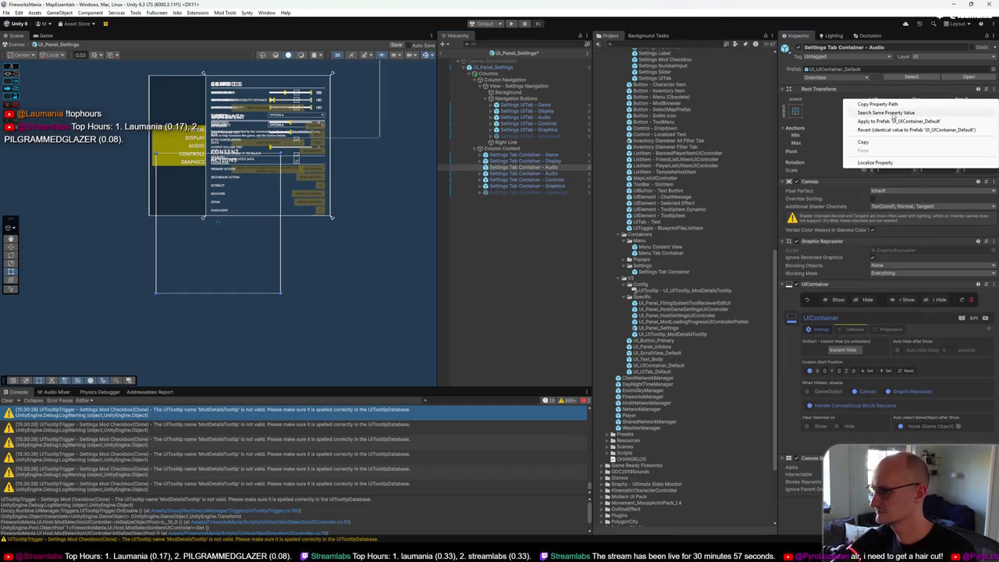
left_click(886, 137)
right_click(921, 103)
left_click(929, 134)
Step: Unpack the new Audio container from its prefab after a rejected ScrollView move
left_click(480, 173)
left_click_drag(509, 180, 513, 169)
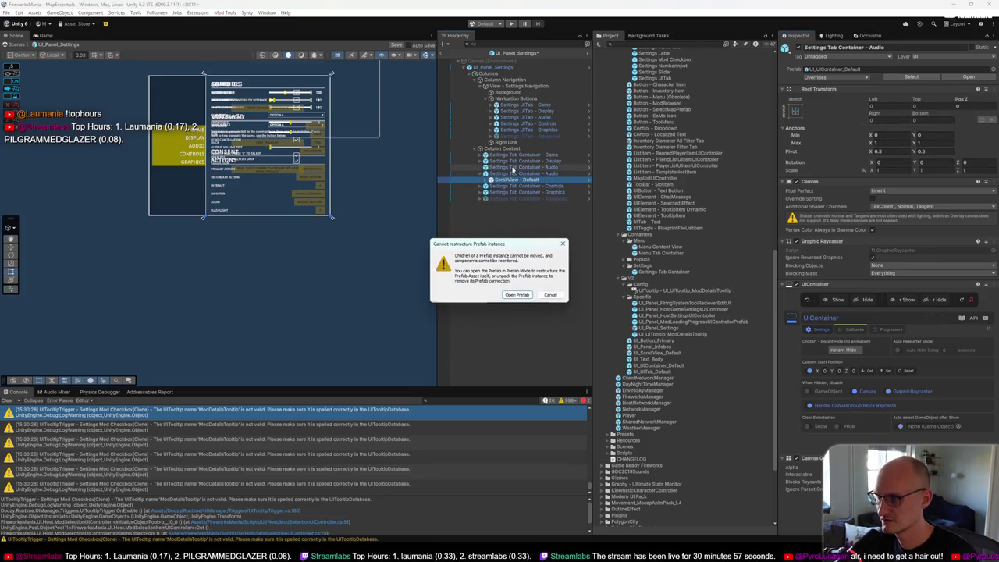
left_click(550, 295)
left_click(525, 172)
right_click(526, 178)
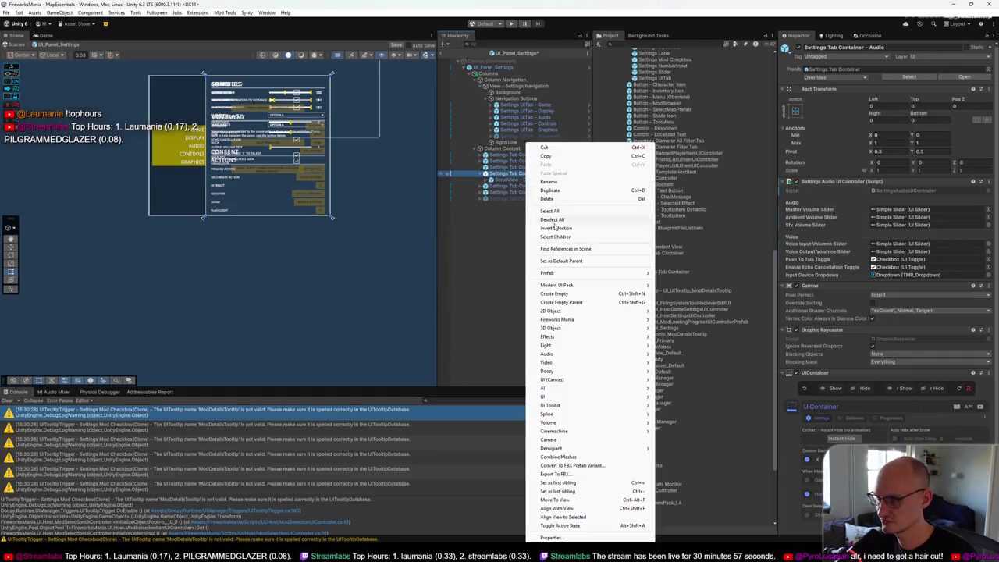
mouse_move(590, 274)
left_click(676, 335)
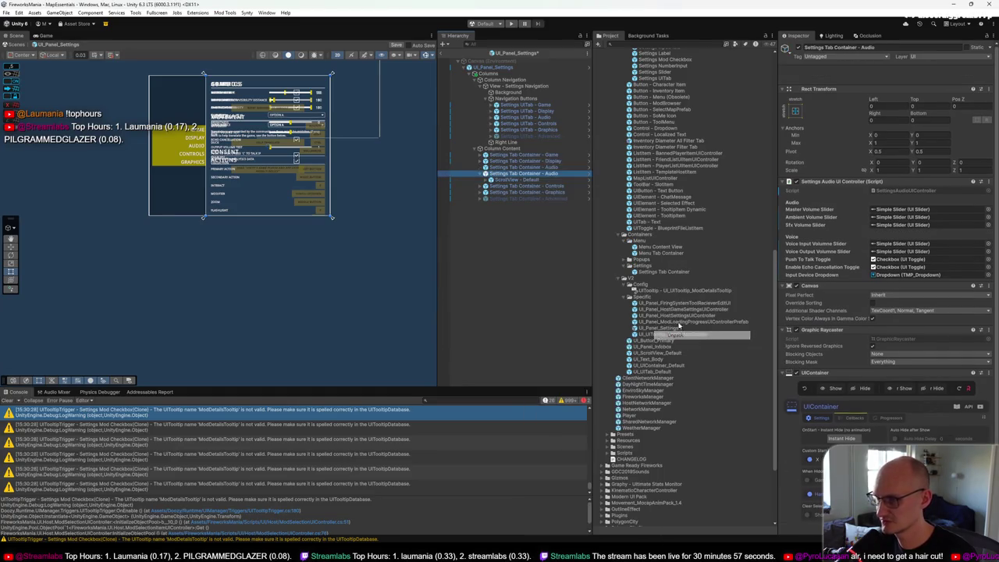
left_click(511, 179)
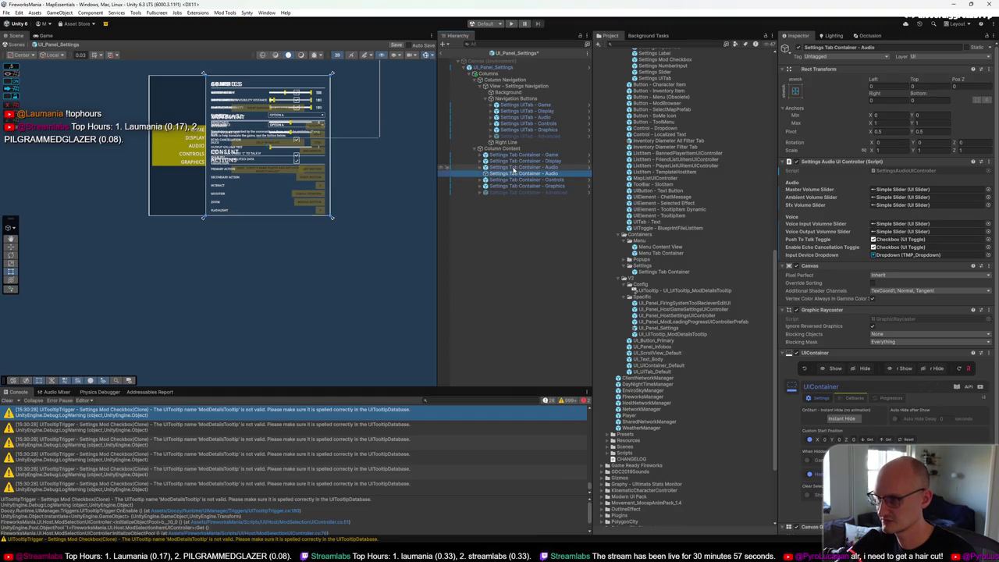
Step: Copy the Settings Audio UI Controller onto the new Audio container, above Canvas
left_click(528, 178)
left_click(528, 174)
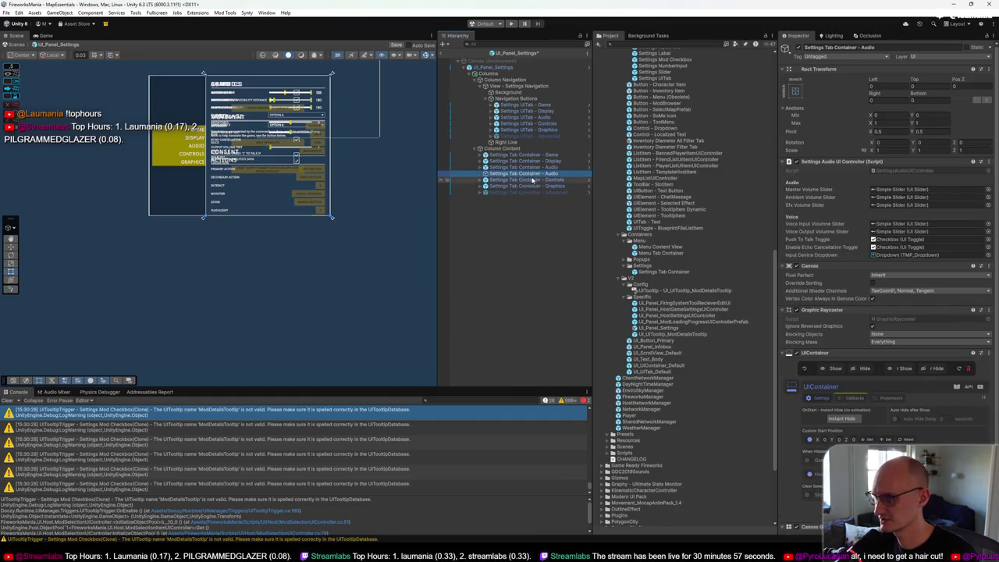
right_click(877, 162)
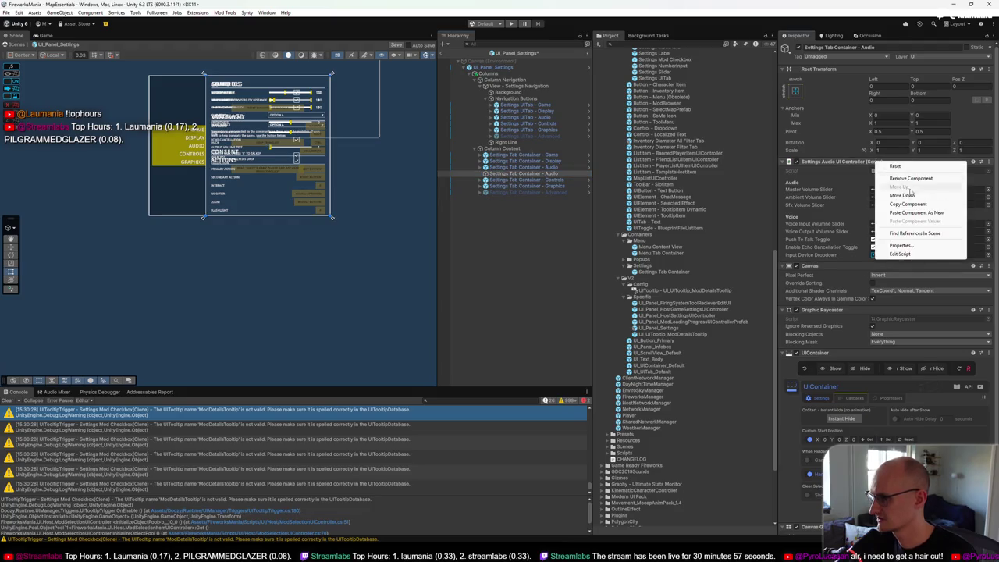
left_click(908, 203)
key("Delete")
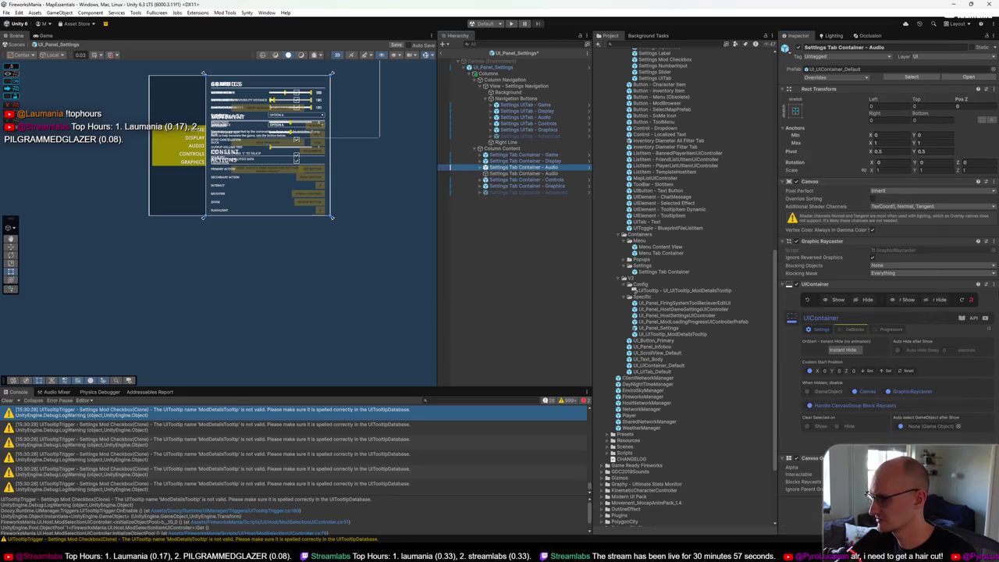
right_click(905, 181)
left_click(964, 237)
left_click_drag(812, 501, 858, 188)
Step: Remove the leftover extra Audio settings tab container
key("ctrl+d")
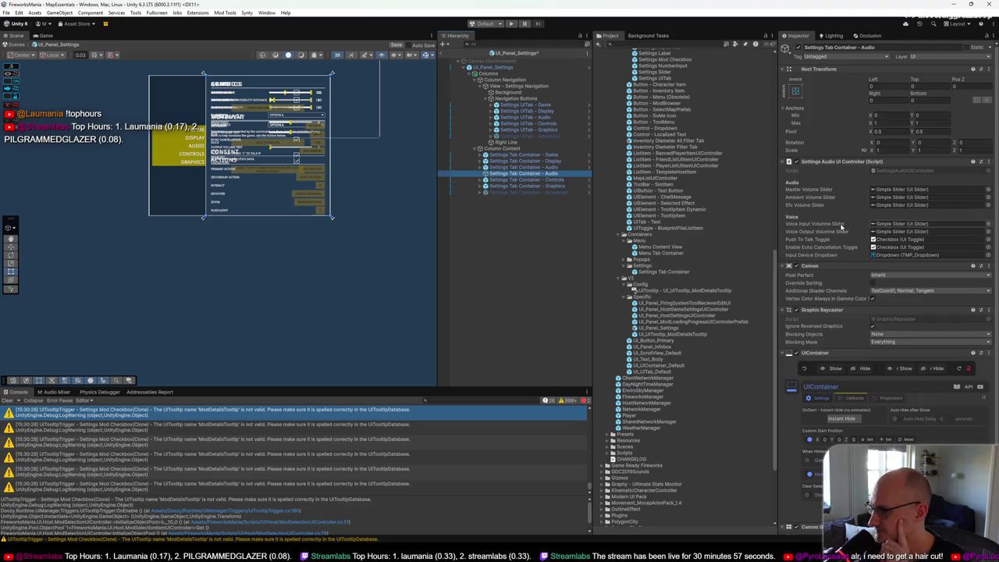
scroll(841, 244, "down", 3)
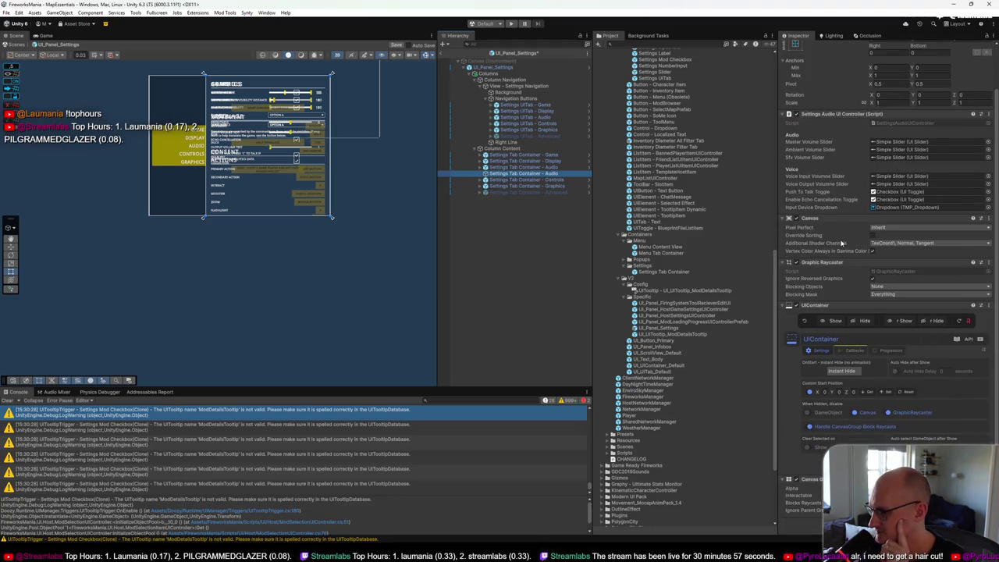
left_click(541, 173)
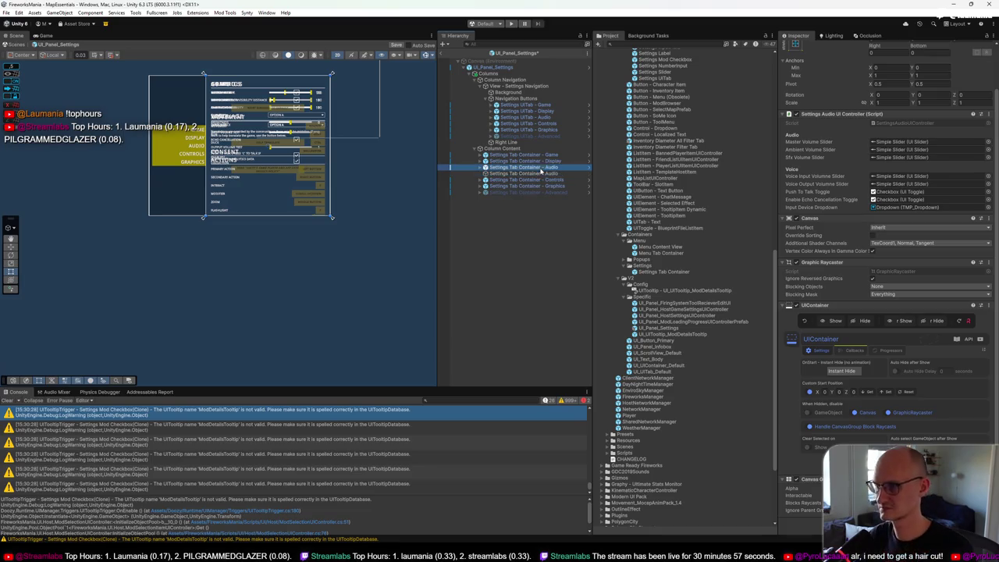
key("ctrl+z")
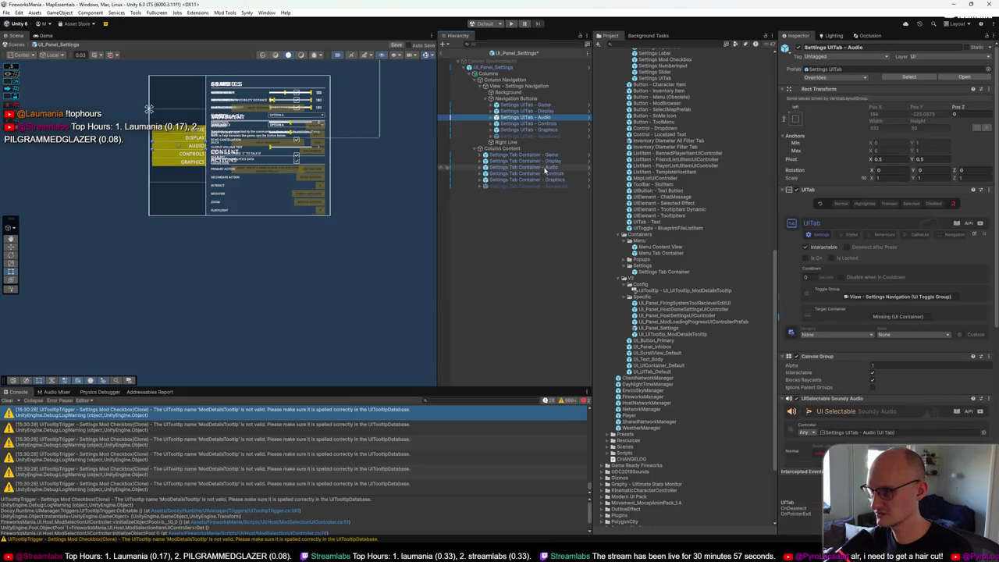
Step: Link the Audio tab to its new container and add a UI_UIContainer_Default above Controls
left_click(891, 317)
left_click_drag(891, 317, 892, 317)
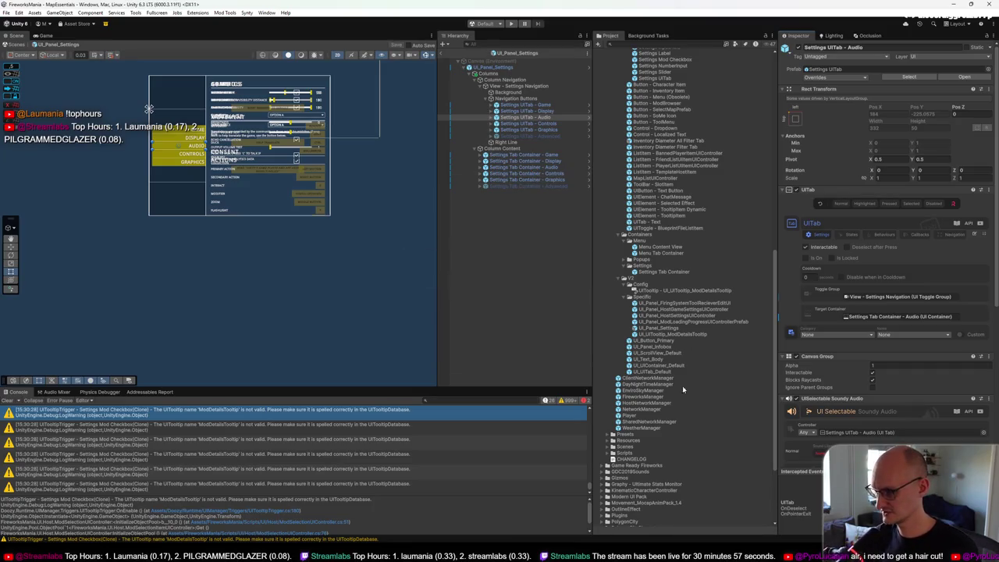
left_click_drag(668, 363, 561, 174)
left_click(560, 179)
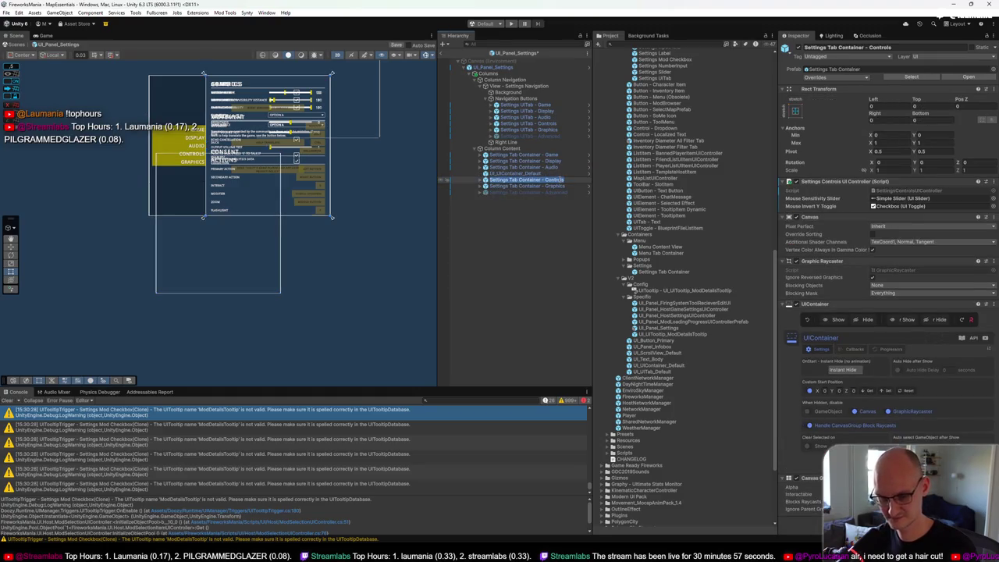
left_click(536, 173)
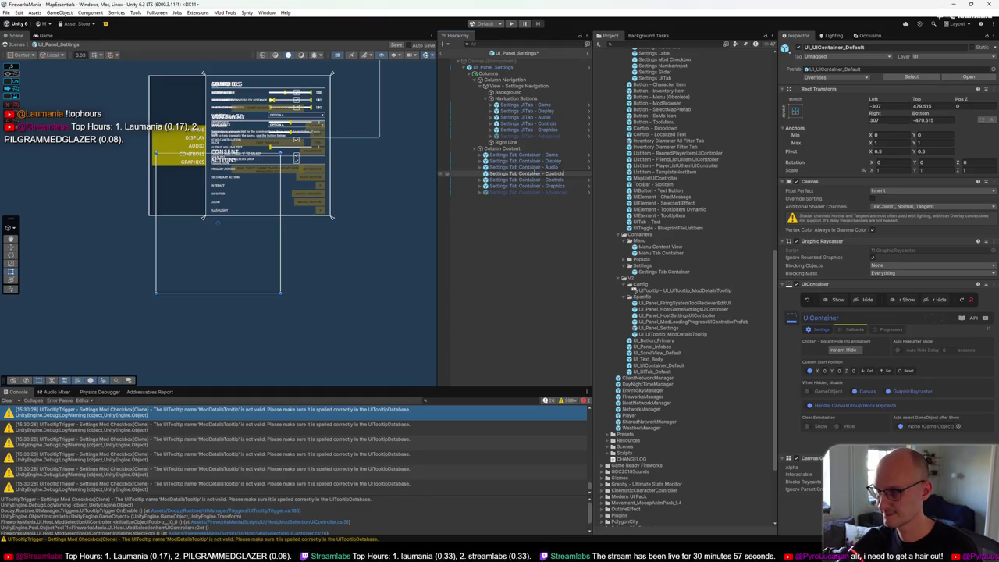
Step: Unpack the old Controls tab container from its prefab
right_click(506, 181)
mouse_move(550, 273)
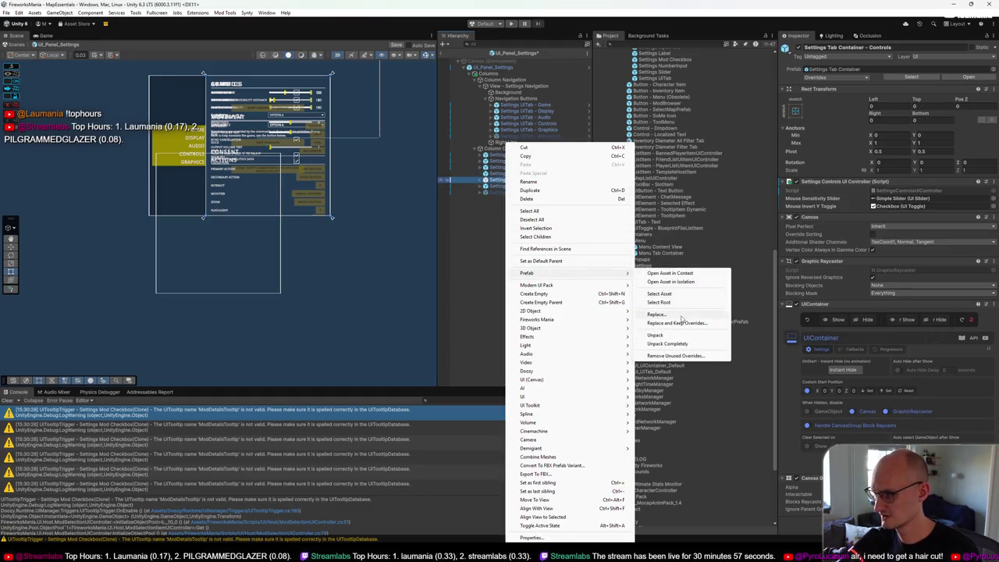
left_click(671, 335)
left_click(484, 186)
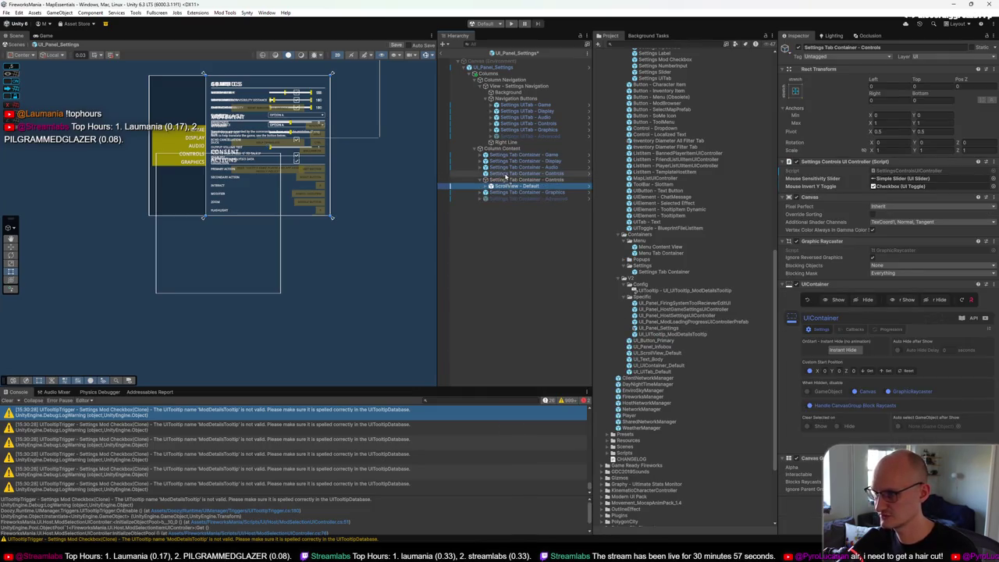
left_click(505, 179)
key("Left")
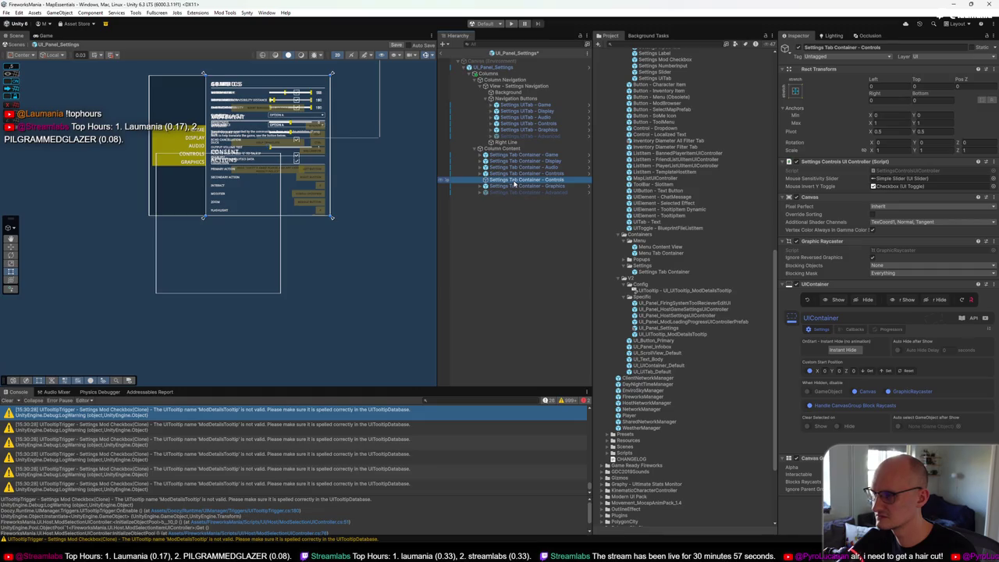
Step: Copy the Settings Controls UI Controller onto the new Controls container, above Canvas
right_click(879, 162)
left_click(921, 203)
key("Up")
right_click(905, 184)
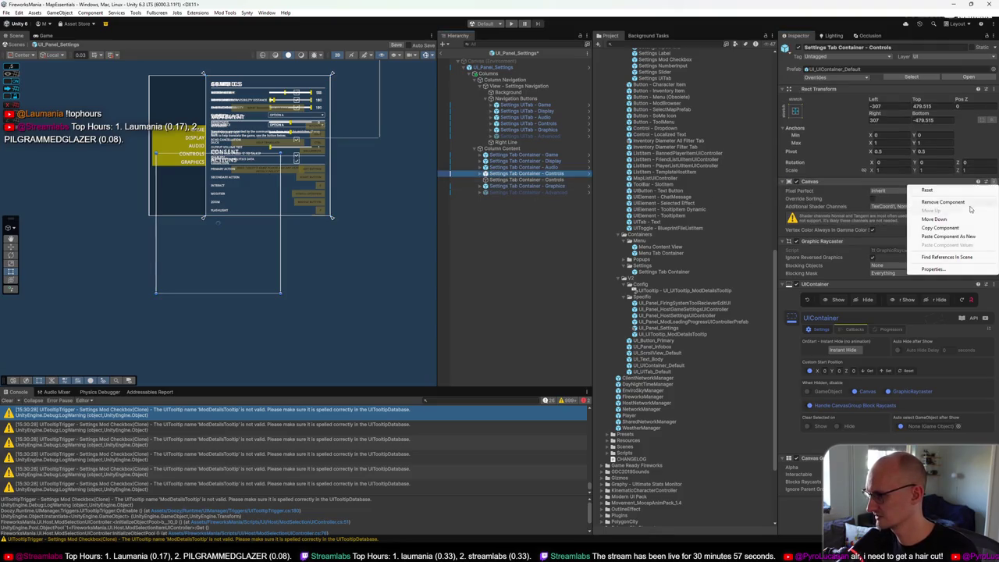
left_click(937, 237)
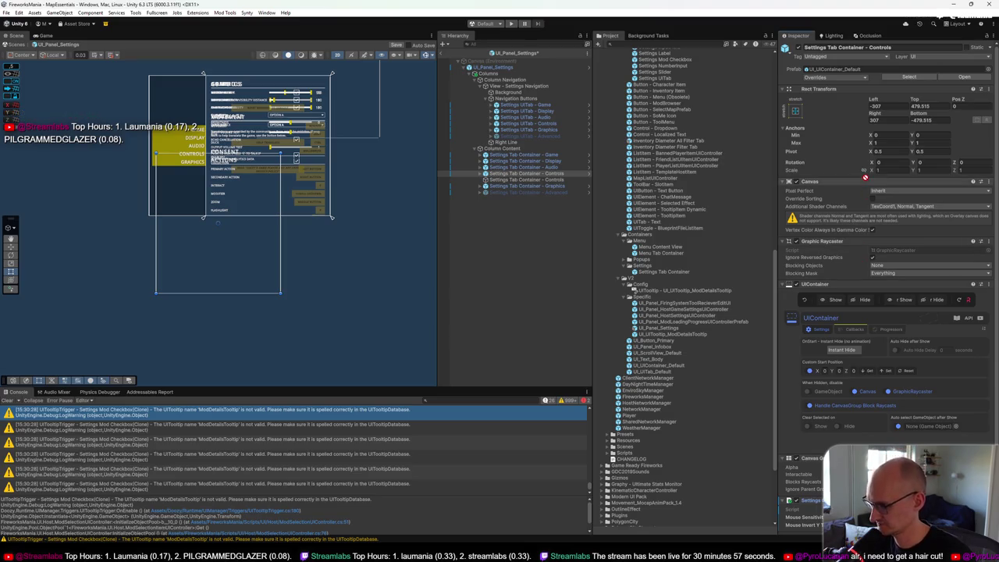
left_click_drag(864, 177, 867, 180)
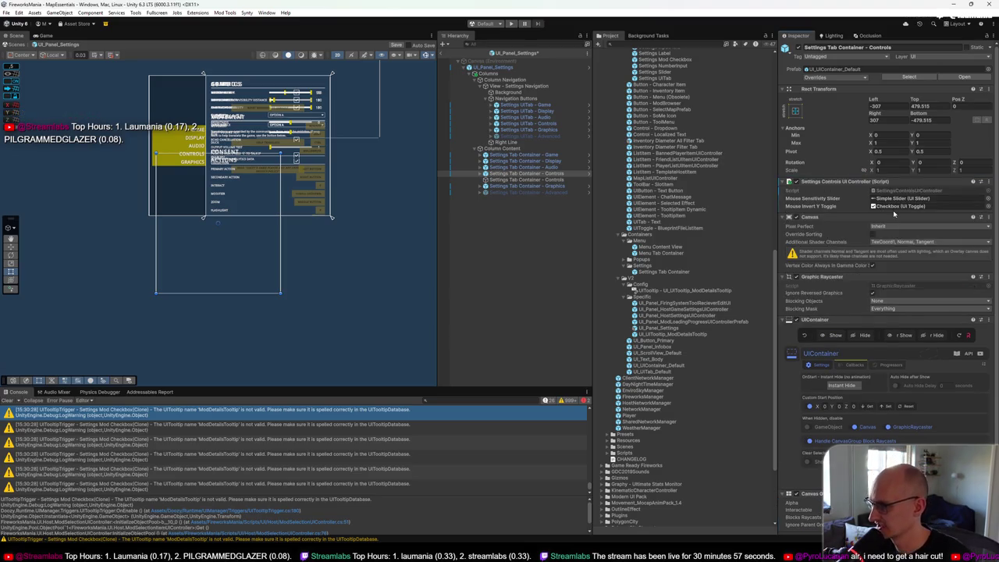
Step: Revert the new Controls container's Rect Transform position and Left and Top offsets to prefab values
left_click(540, 179)
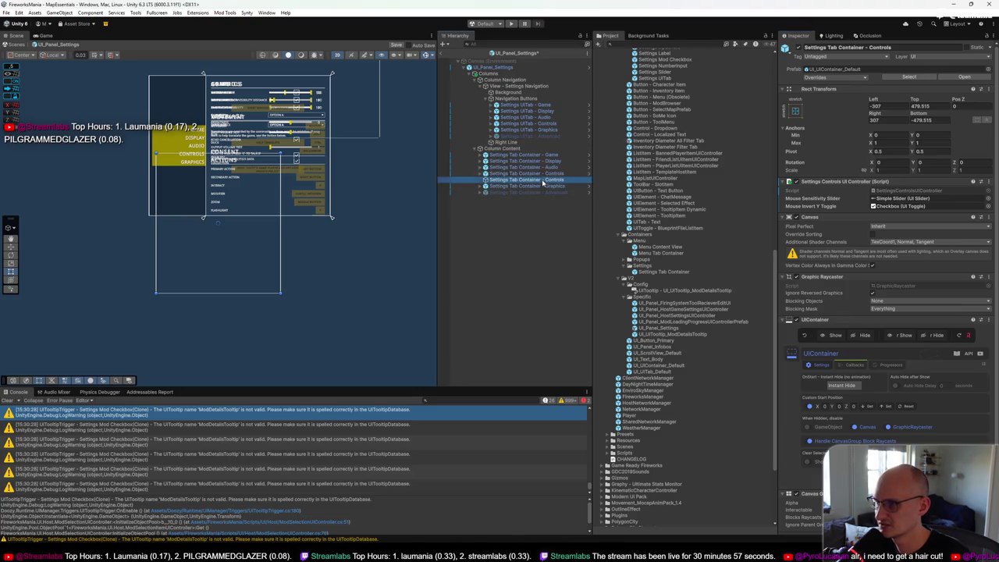
left_click(539, 173)
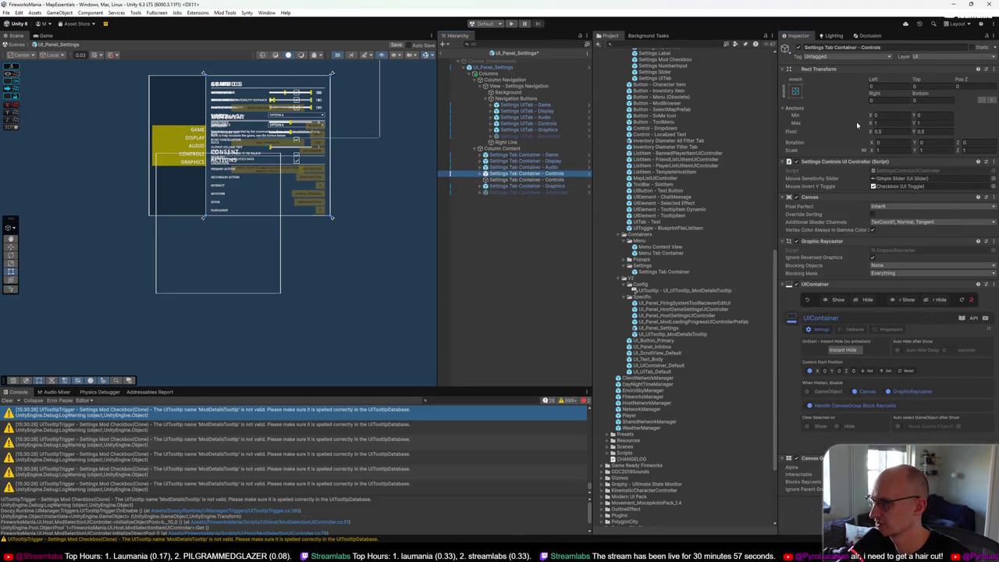
right_click(873, 99)
left_click(892, 128)
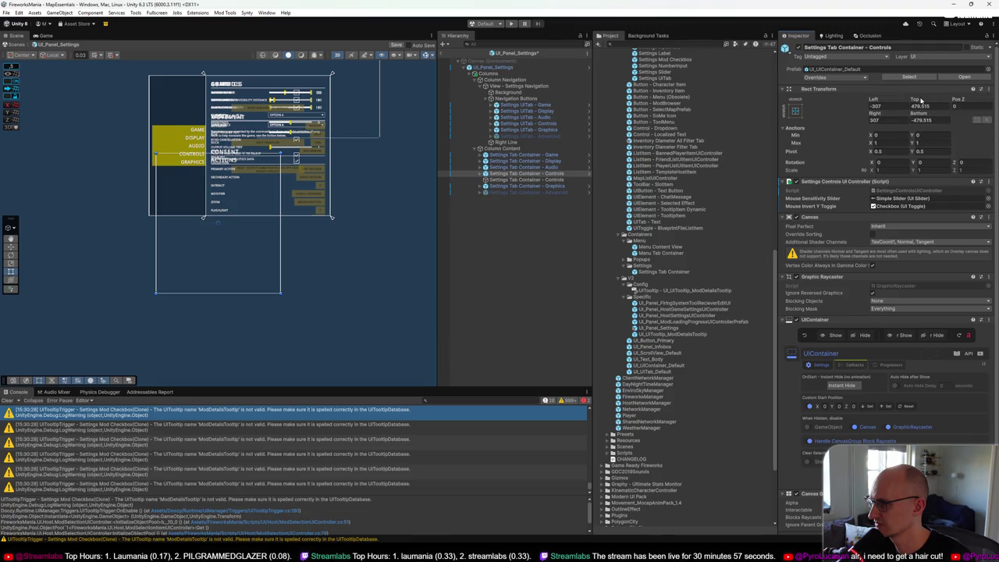
right_click(874, 100)
left_click(910, 103)
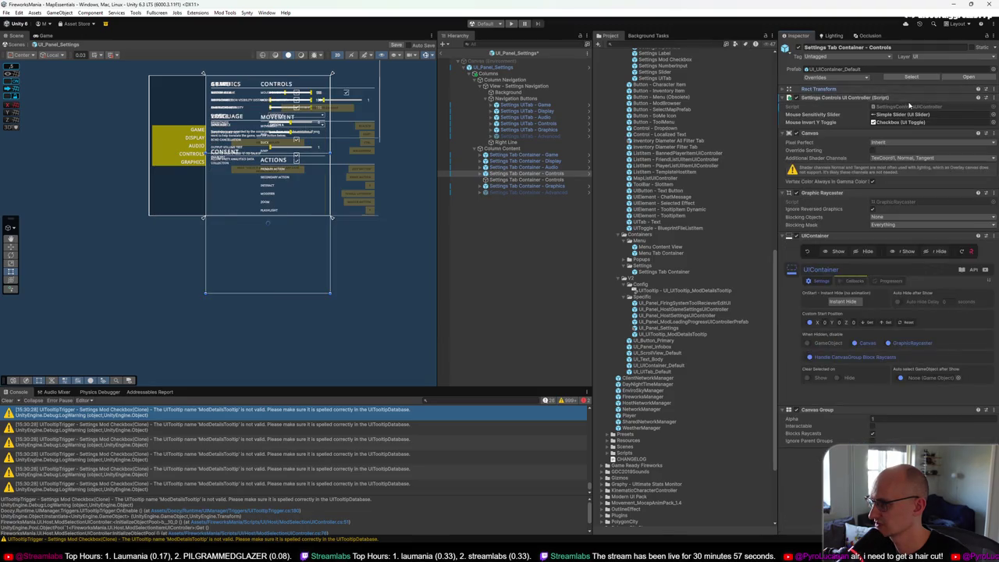
left_click(874, 89)
right_click(917, 99)
left_click(917, 130)
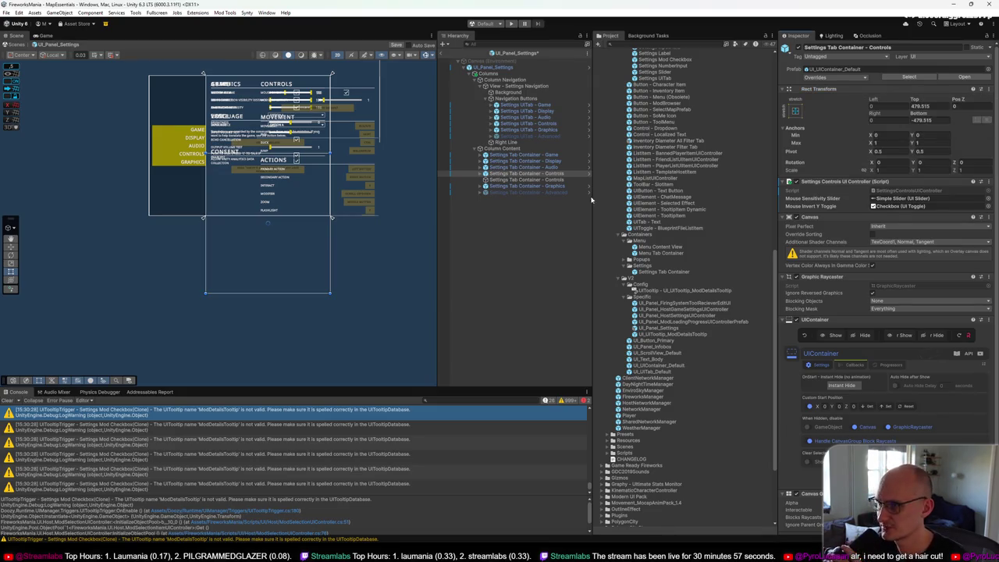
Step: Compare the two Controls containers and remove the old one
left_click(551, 179)
left_click(551, 173)
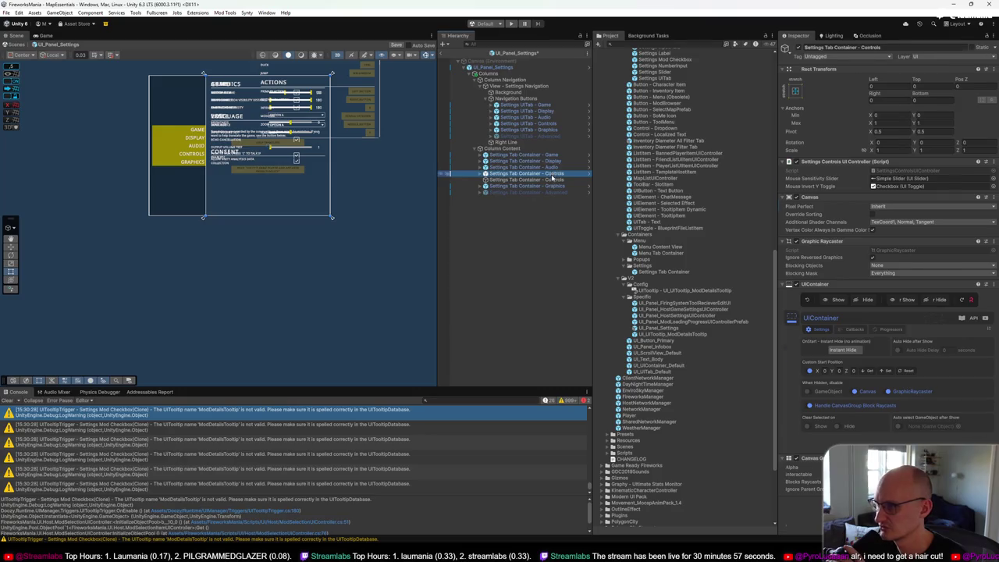
left_click(551, 180)
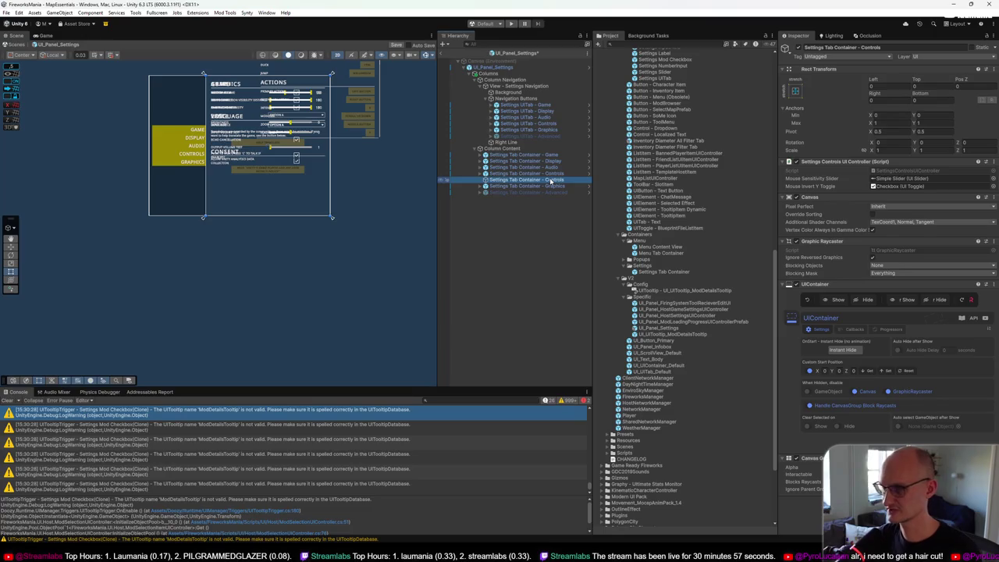
key("ctrl+z")
Step: Set the Settings UITab - Controls Target Container to the new Controls container
left_click(553, 175)
mouse_move(553, 177)
left_mouse_down()
mouse_move(726, 258)
mouse_move(897, 316)
left_mouse_up()
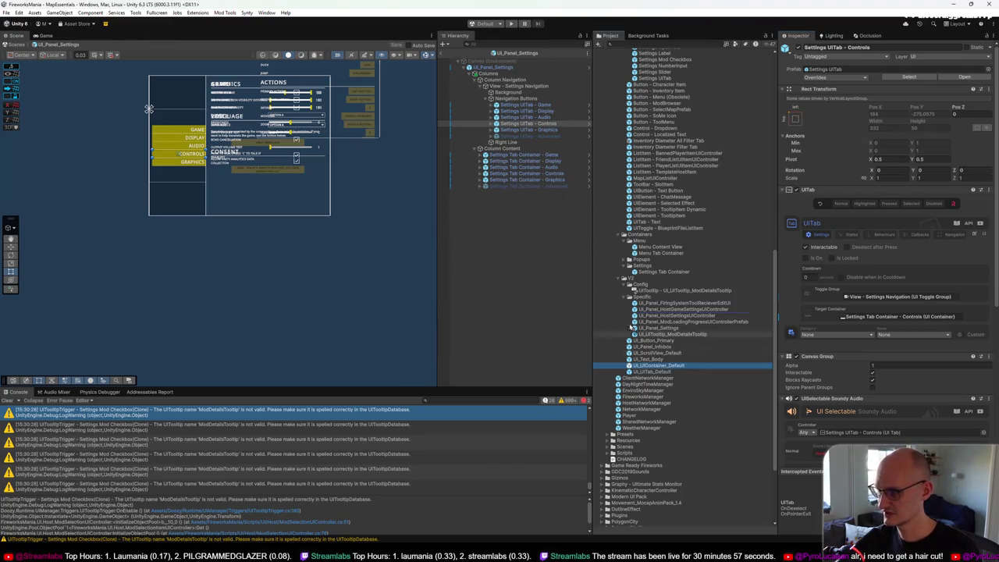
left_click(551, 179)
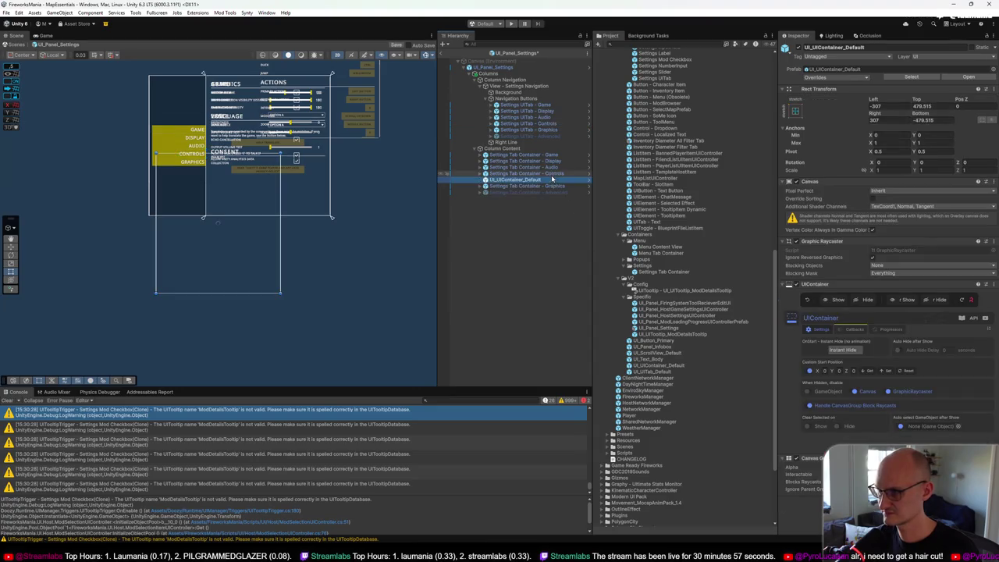
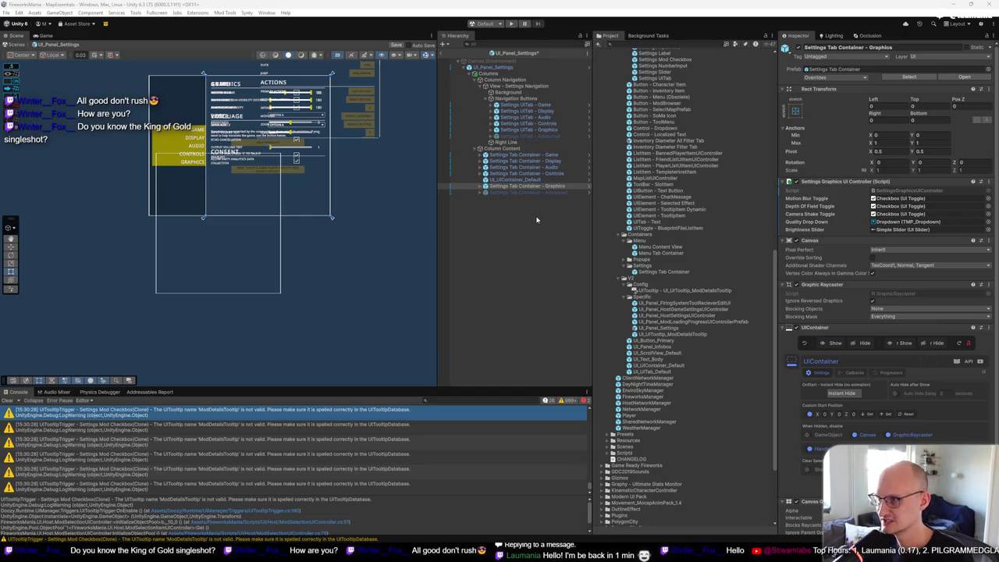
Step: Revert the Graphics tab container's Rect Transform to prefab values, then bring up its duplicate's options
left_click(531, 186)
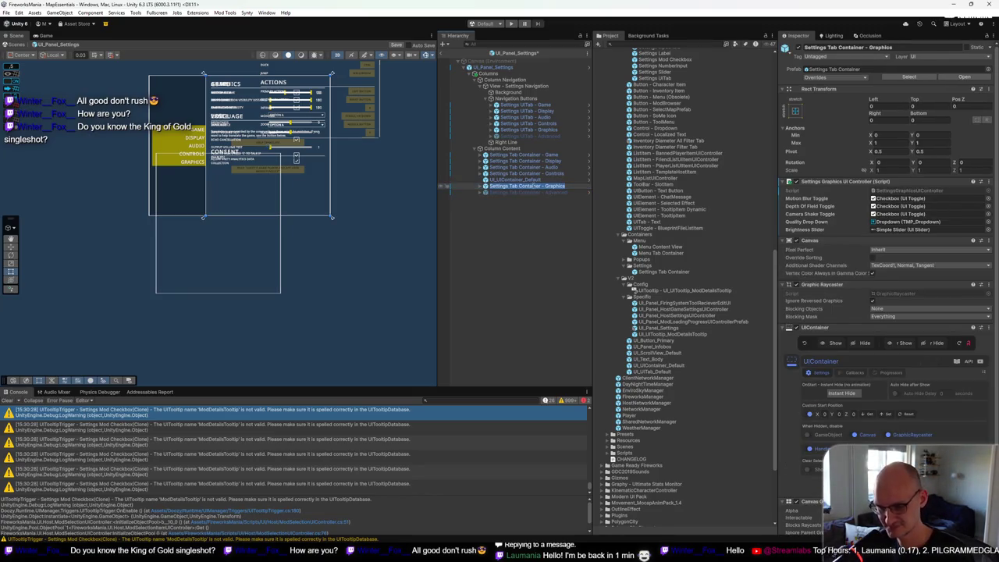
left_click(521, 179)
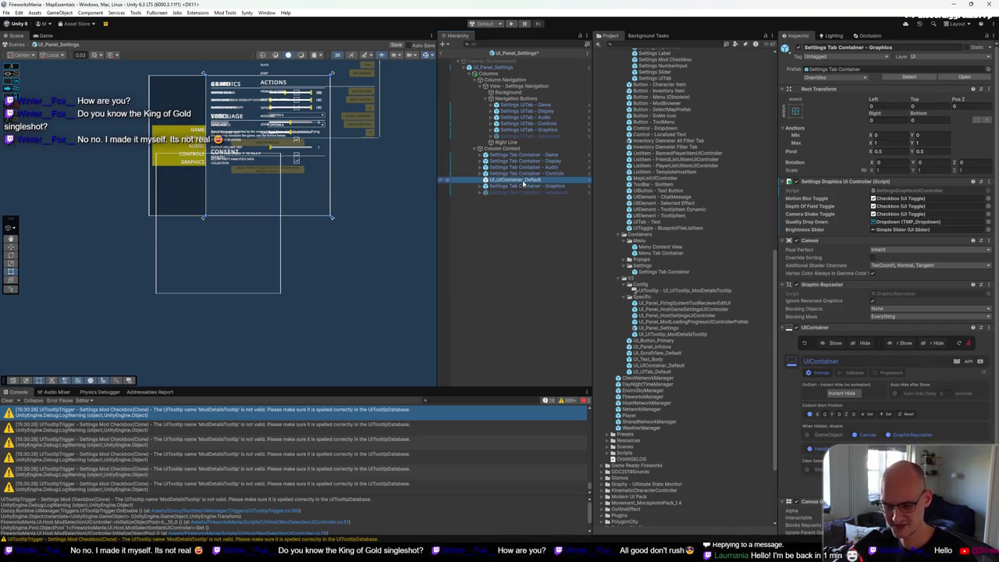
left_click(521, 180)
right_click(875, 102)
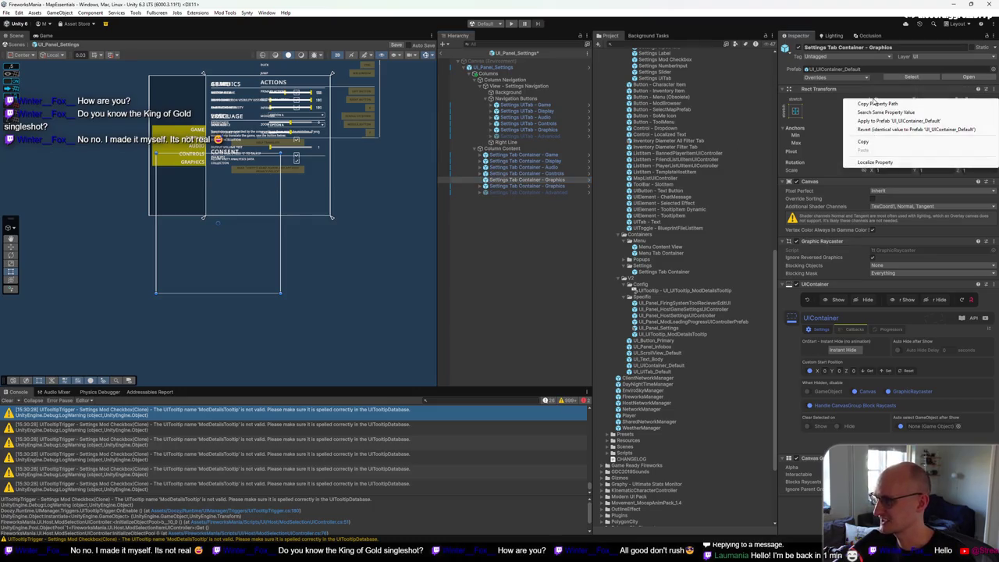
left_click(919, 129)
right_click(921, 102)
left_click(921, 131)
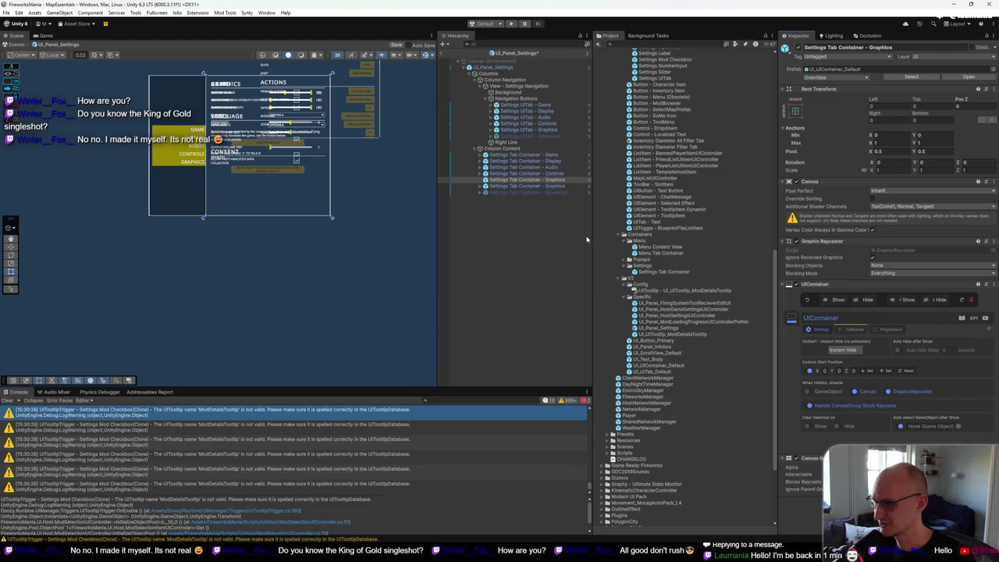
left_click(538, 186)
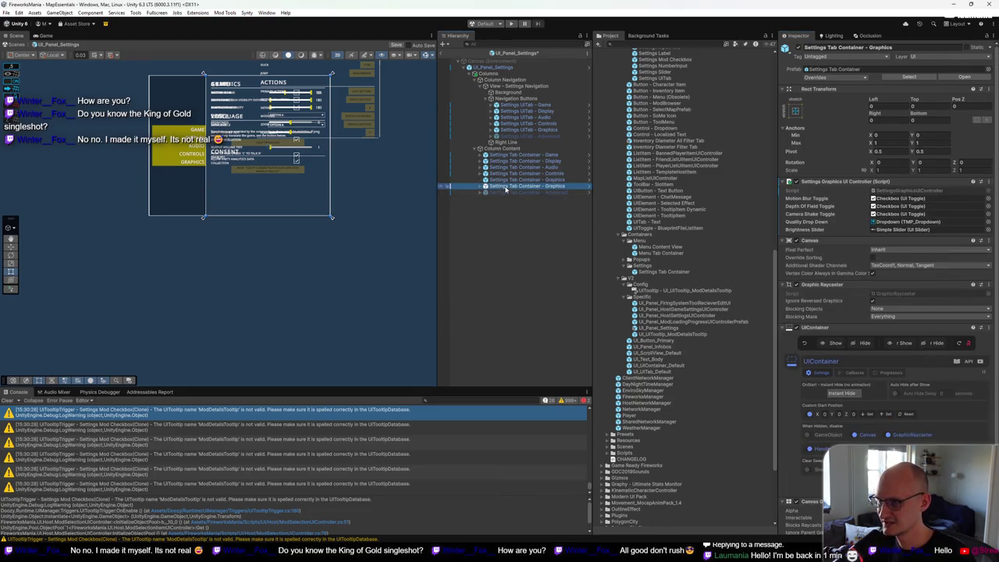
right_click(506, 188)
Step: Unpack the duplicate Graphics container from its prefab and move its ScrollView - Default child up
mouse_move(559, 277)
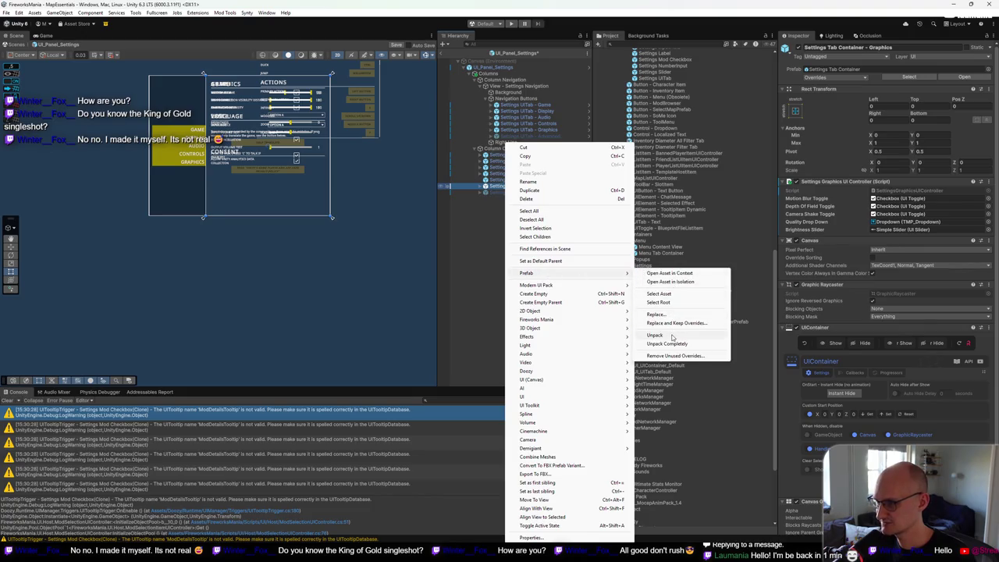
left_click(672, 337)
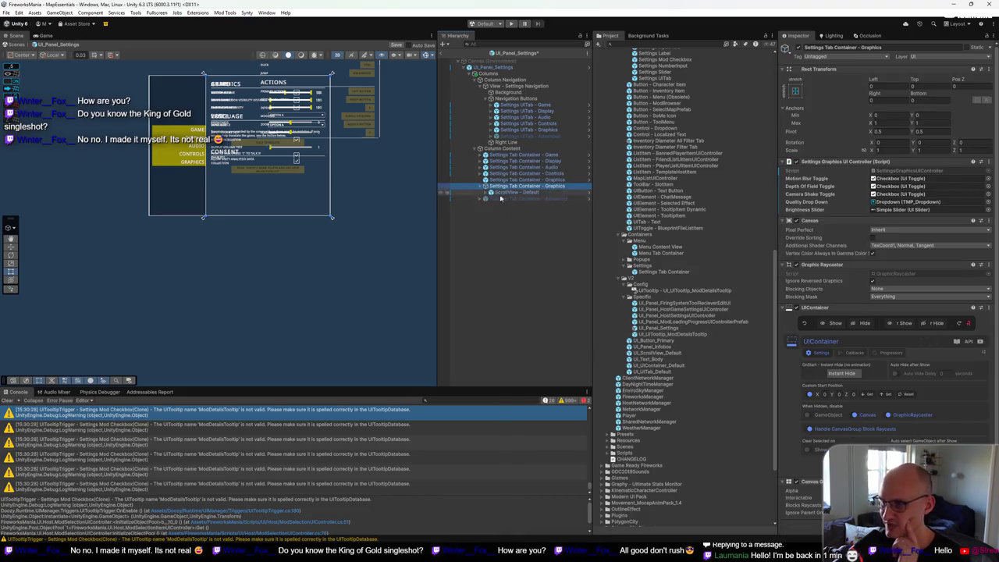
mouse_move(492, 197)
left_mouse_down()
mouse_move(517, 183)
mouse_move(509, 191)
left_mouse_up()
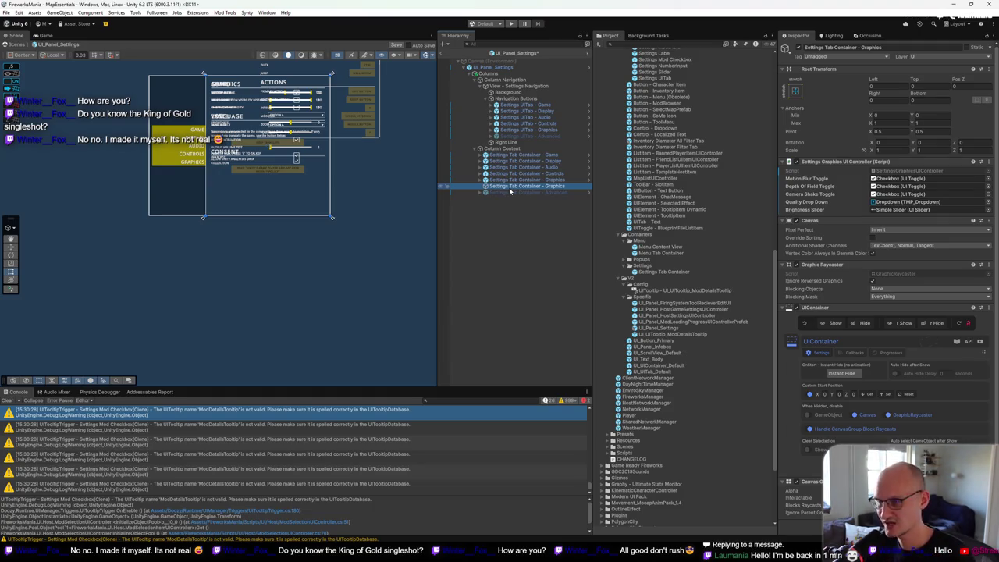
Step: Copy the Settings Graphics UI Controller onto the prefab-based Graphics container, placed below Rect Transform
left_click(481, 185)
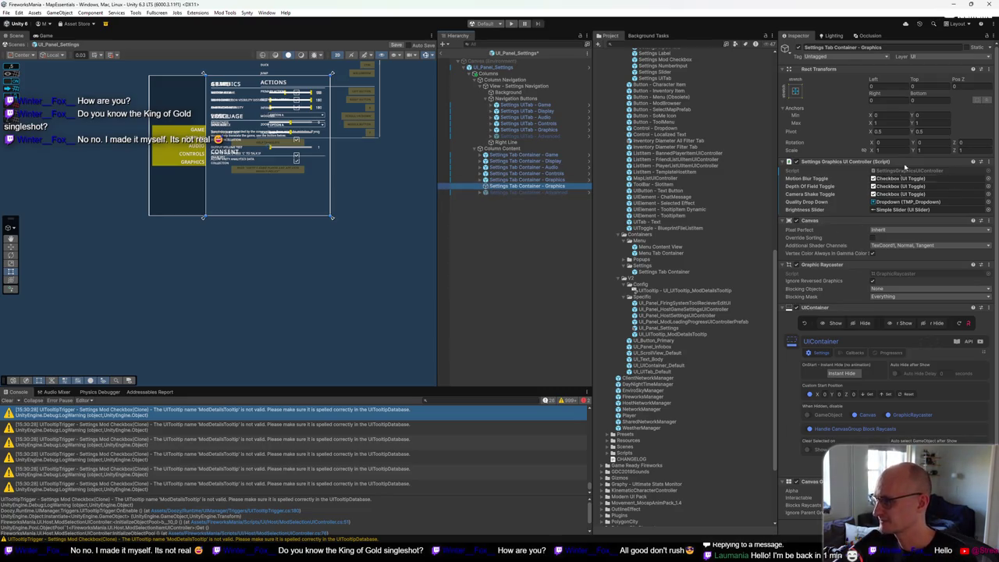
left_click(988, 161)
left_click(940, 207)
left_click(538, 180)
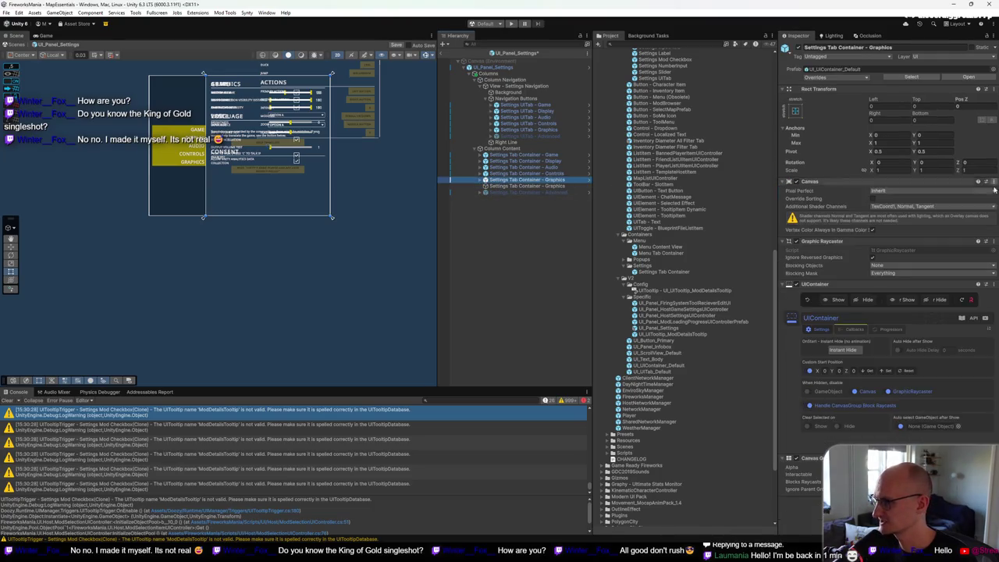
left_click(988, 458)
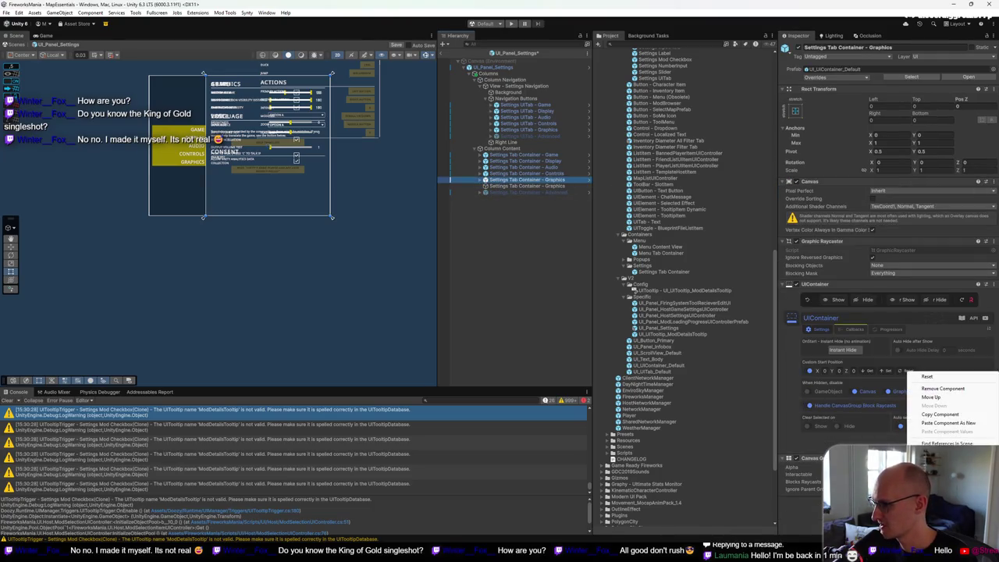
left_click(976, 424)
left_click_drag(865, 196, 865, 181)
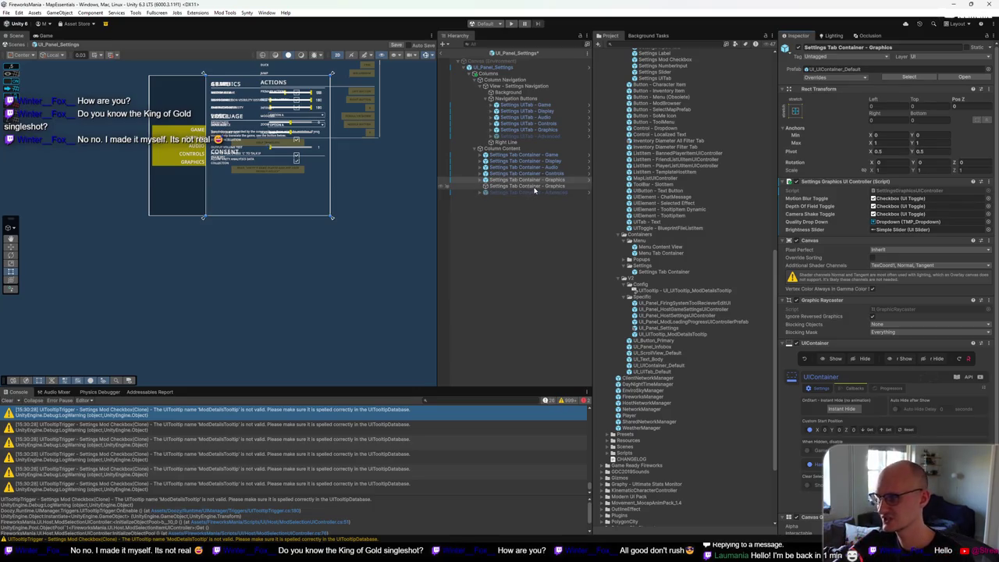
left_click(534, 187)
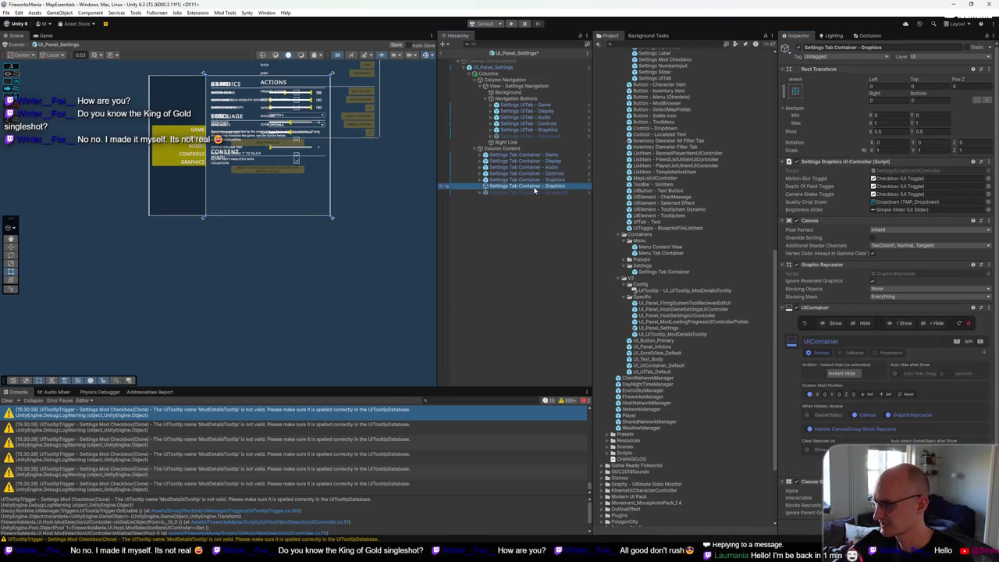
left_click(538, 180)
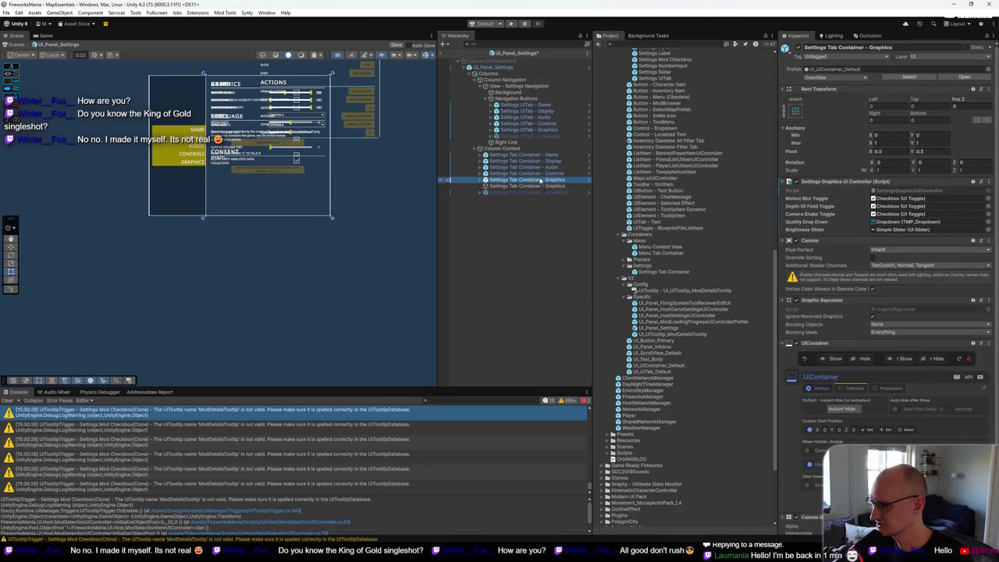
left_click(538, 187)
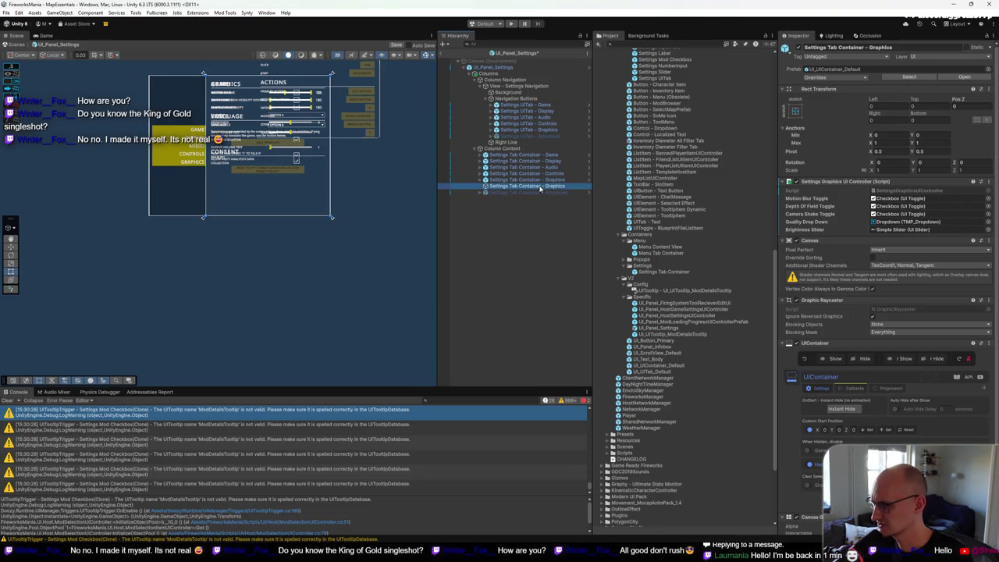
left_click(543, 180)
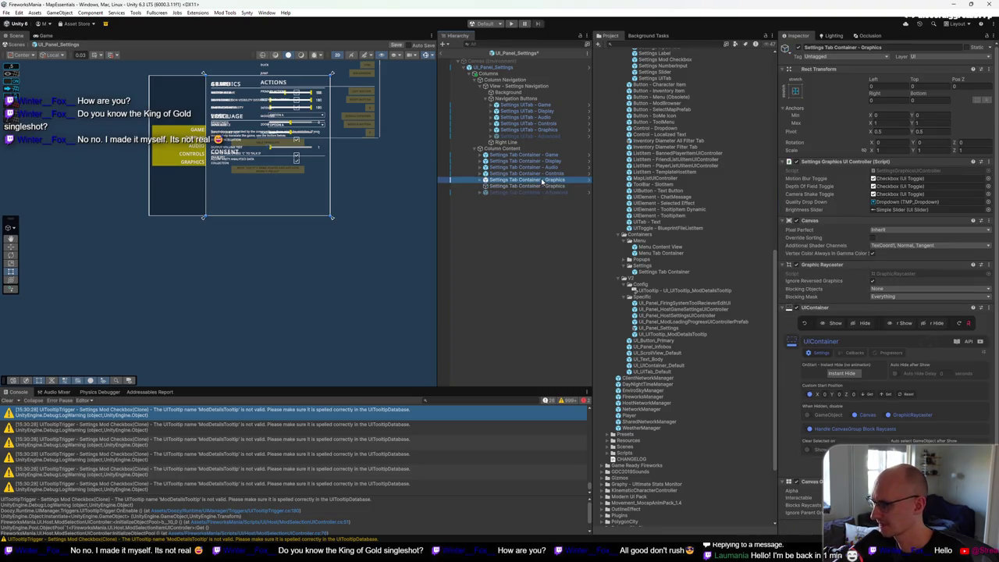
left_click(541, 187)
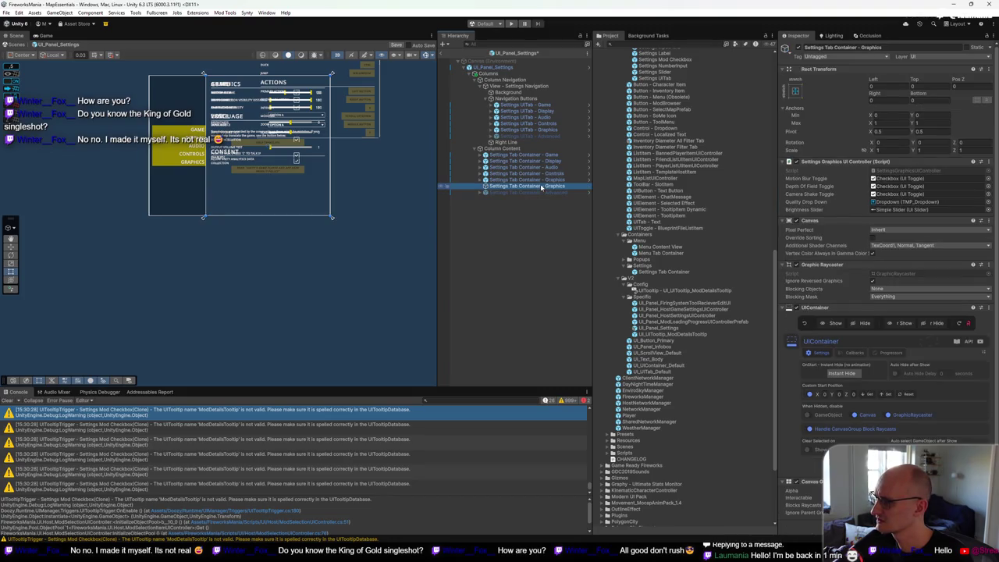
left_click(545, 181)
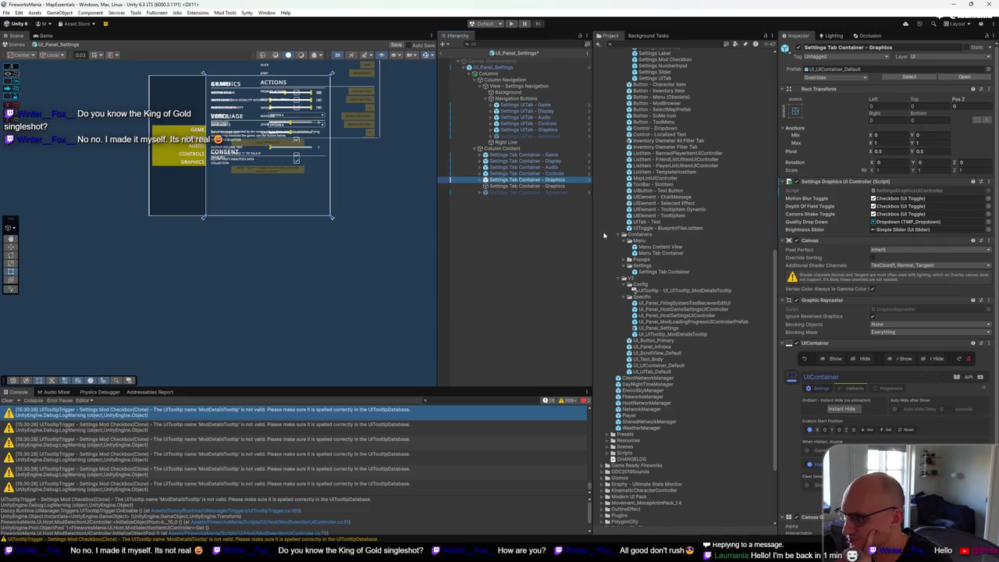
left_click(535, 187)
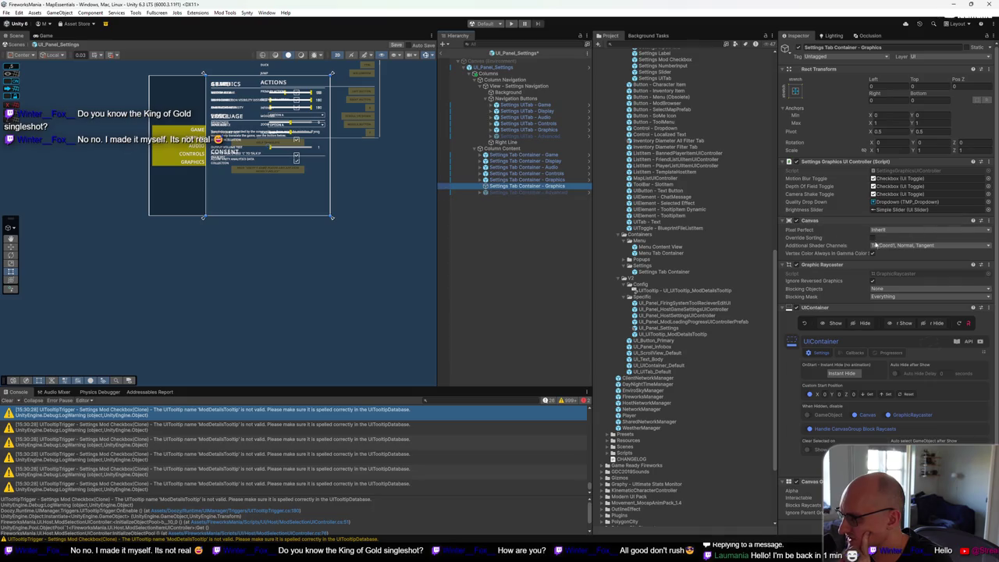
left_click(540, 181)
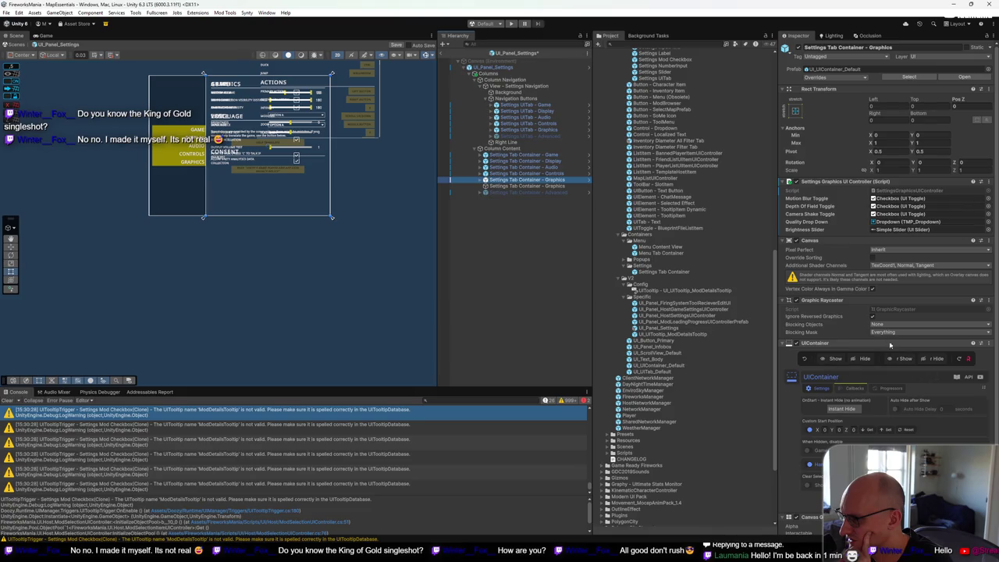
left_click(545, 187)
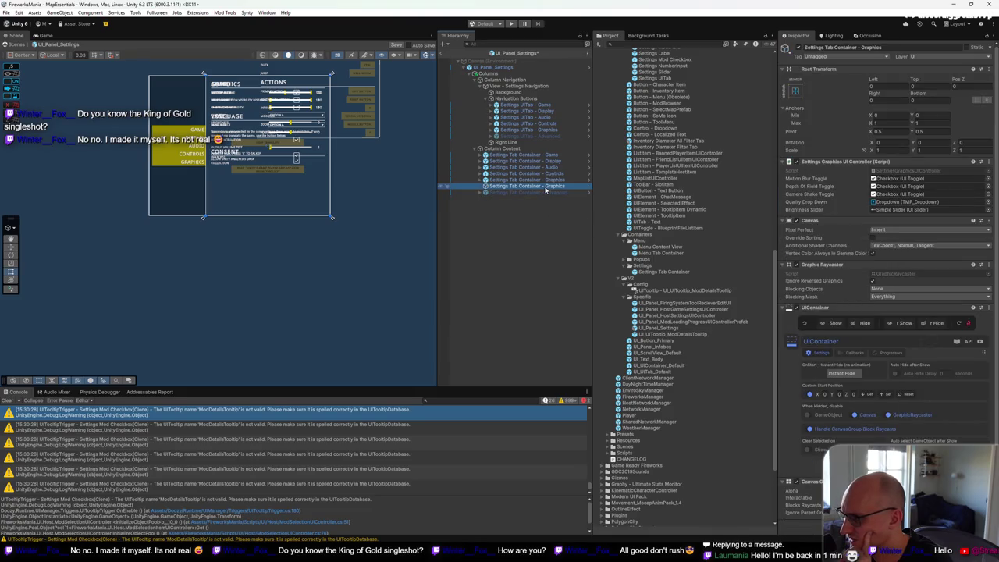
left_click(546, 181)
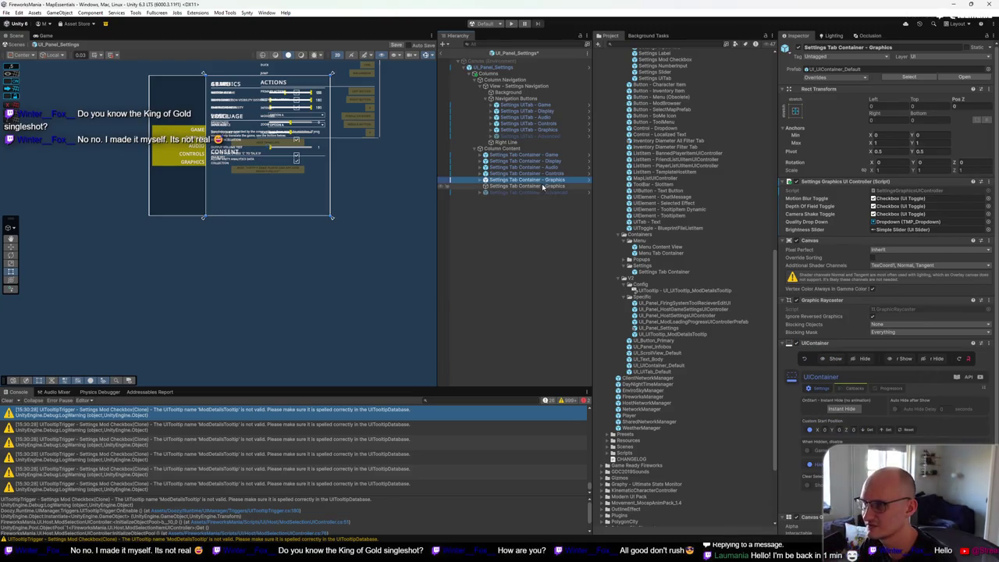
left_click(547, 186)
right_click(547, 180)
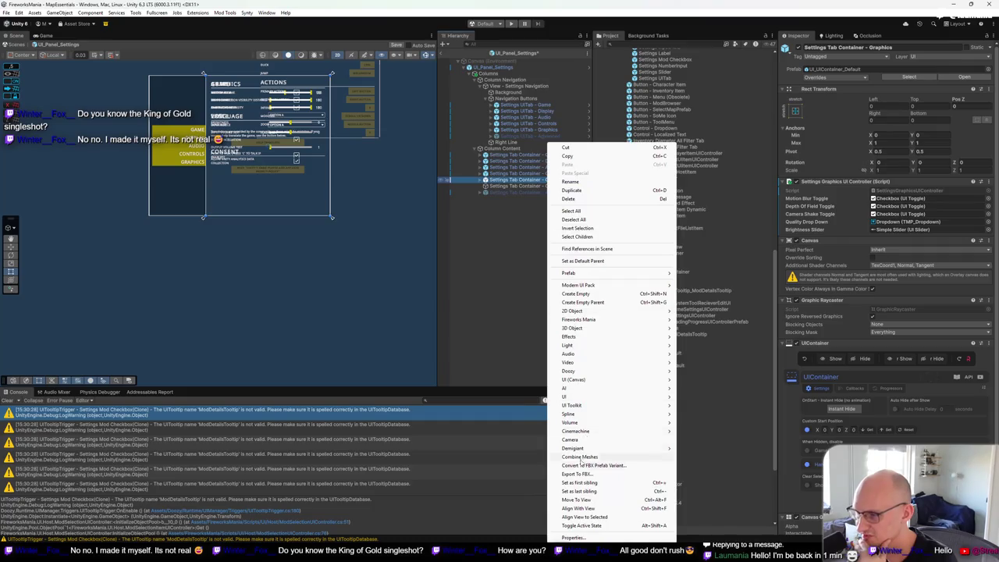
Step: Revert the other Graphics container's Canvas Group Interactable setting to its prefab value
left_click(593, 536)
left_click(582, 187)
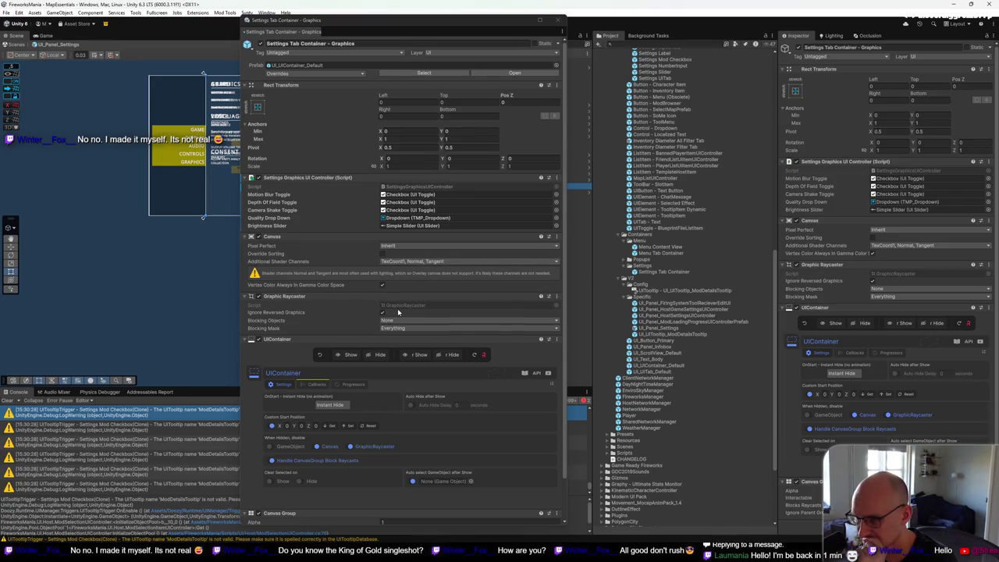
scroll(398, 312, "down", 3)
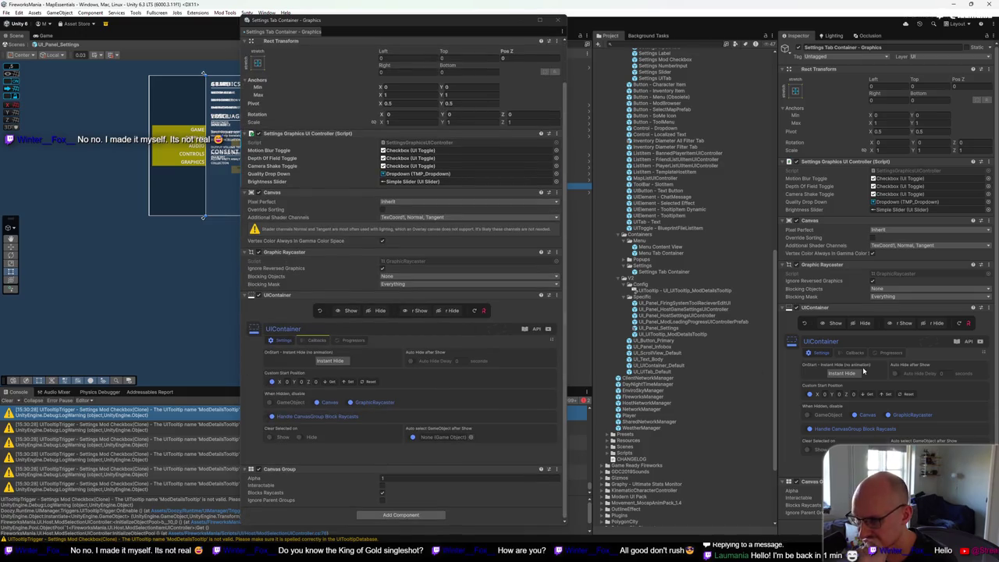
left_click(382, 486)
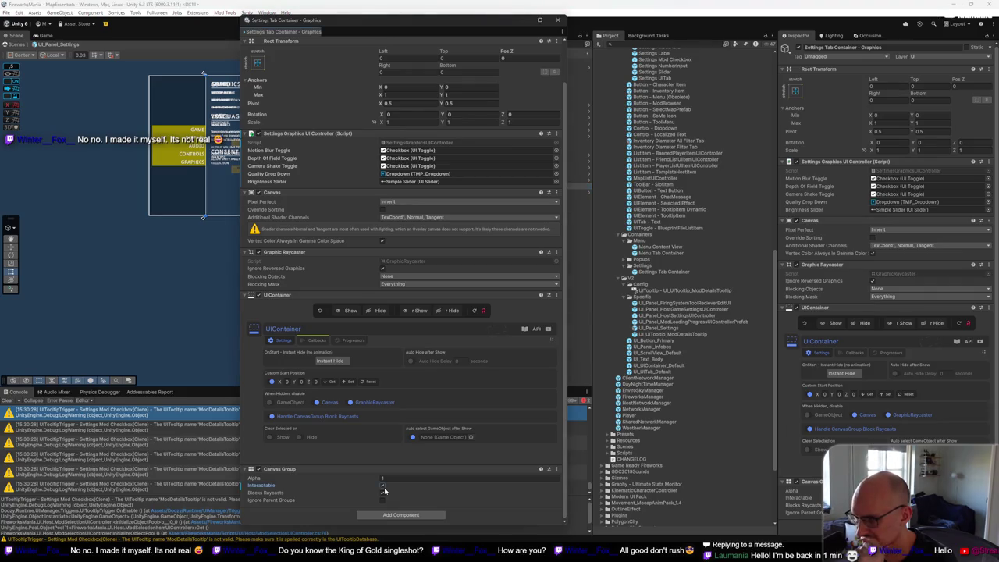
right_click(277, 488)
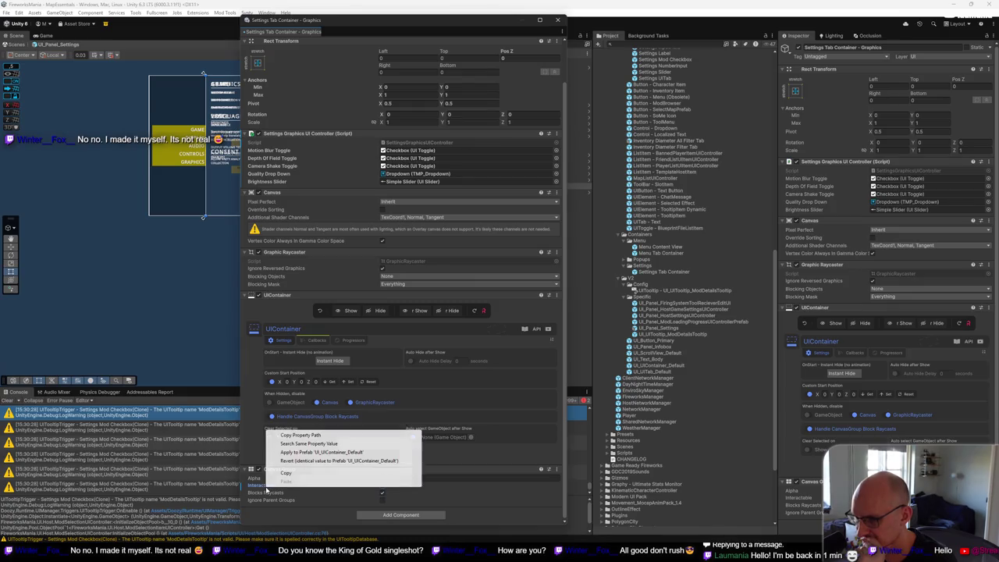
left_click(316, 462)
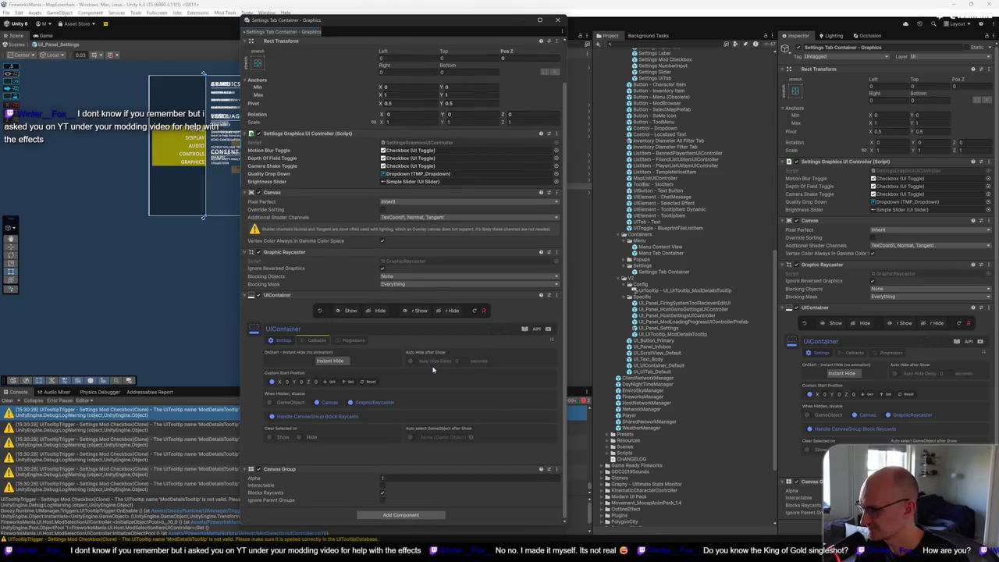
Step: Save the UI_Panel_Settings prefab and close the detached Graphics container inspector
key("ctrl+s")
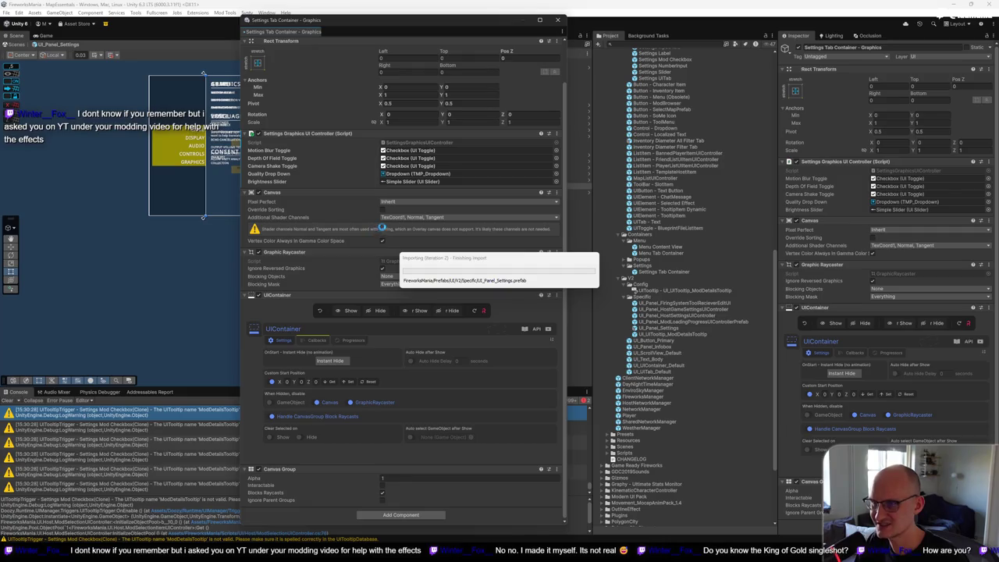
scroll(397, 226, "up", 2)
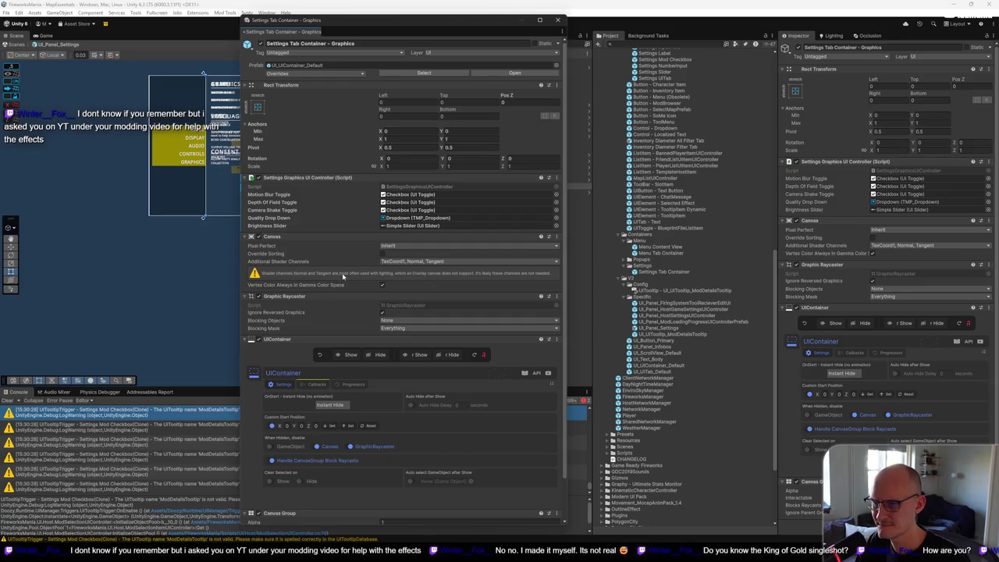
left_click(557, 20)
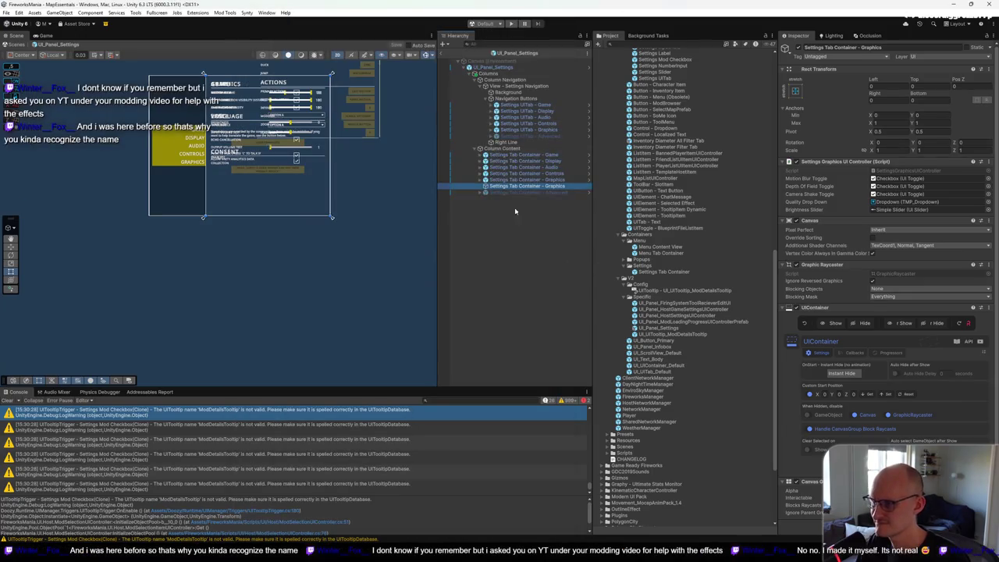
Step: Delete the extra Settings Tab Container - Graphics from the hierarchy
left_click(526, 186)
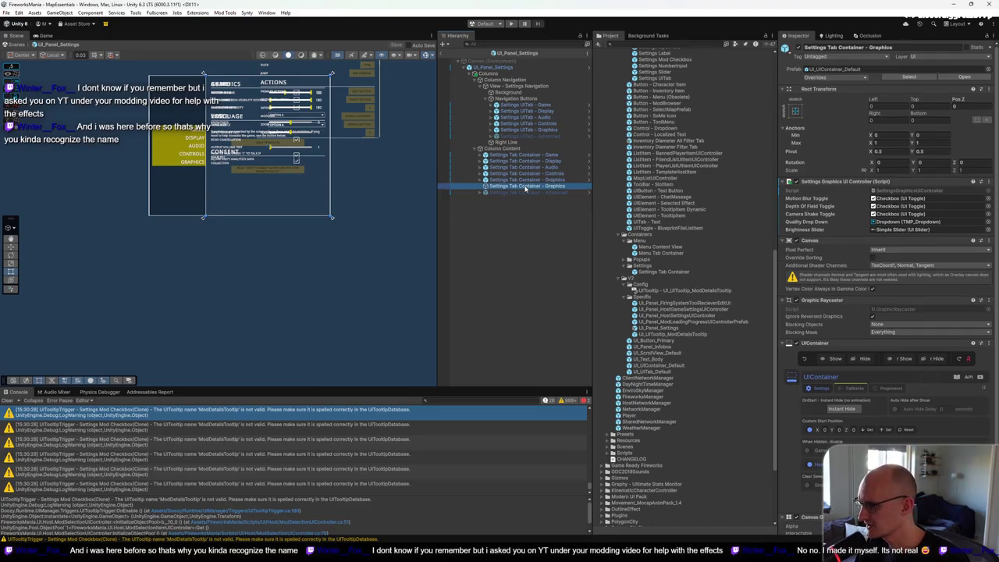
left_click(529, 180)
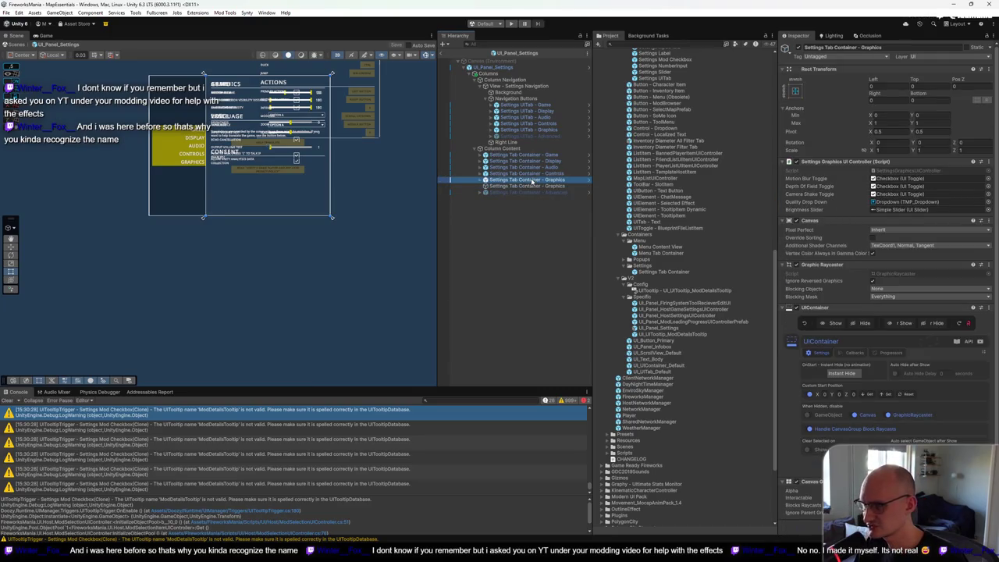
left_click(535, 187)
key("Delete")
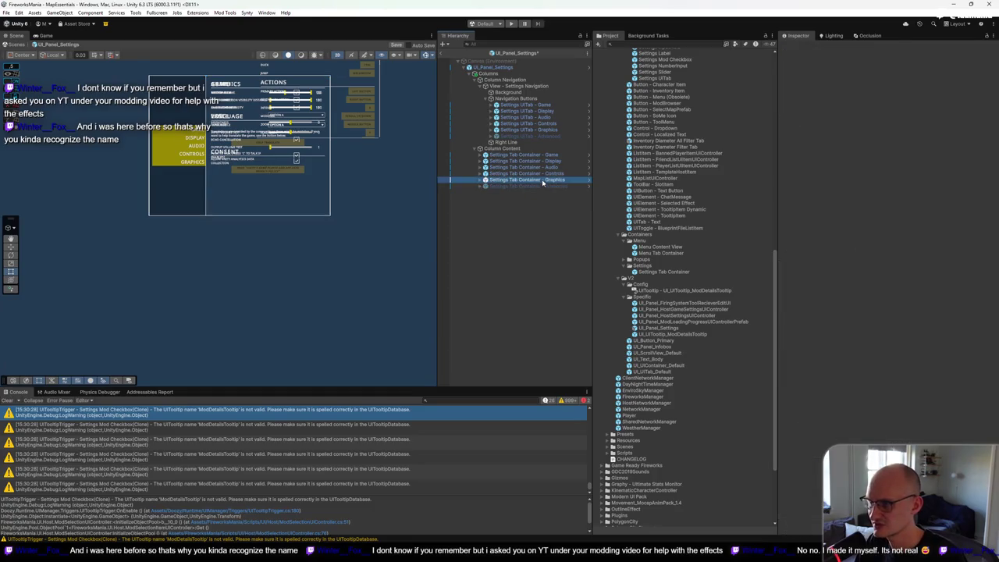
Step: Compare the Controls, Advanced and Graphics containers and the Graphics tab's target container
key("Up")
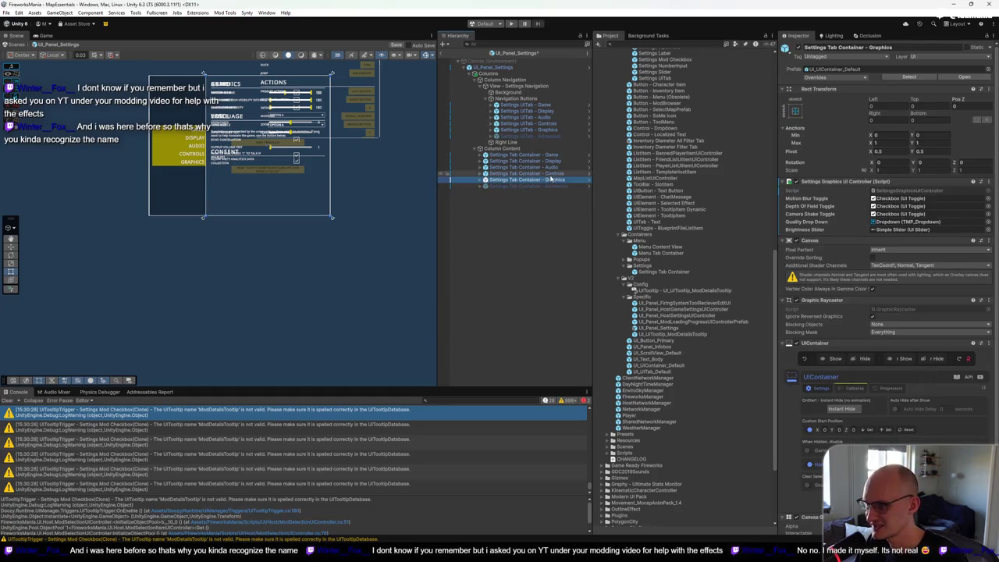
key("Down")
key("Down")
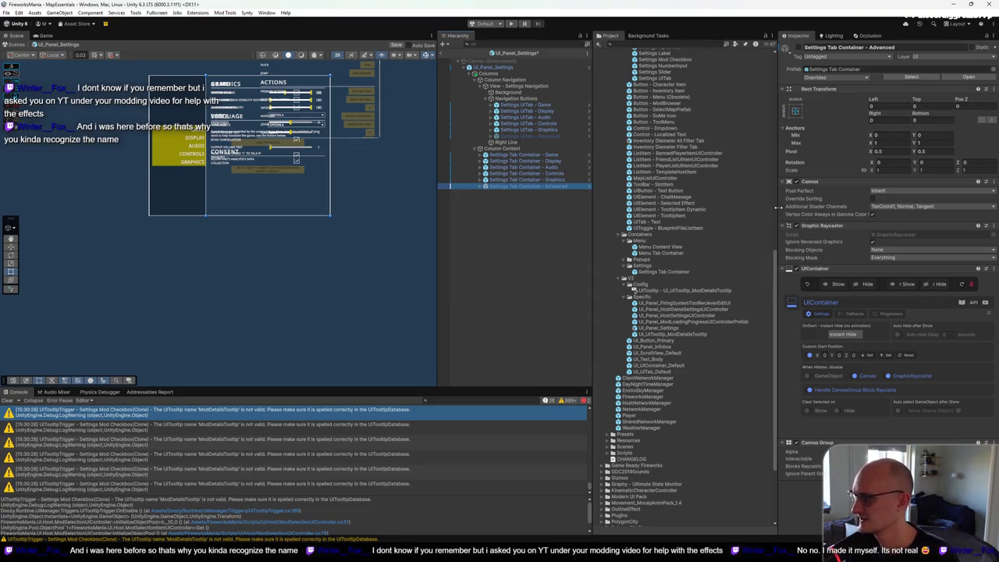
left_click(540, 131)
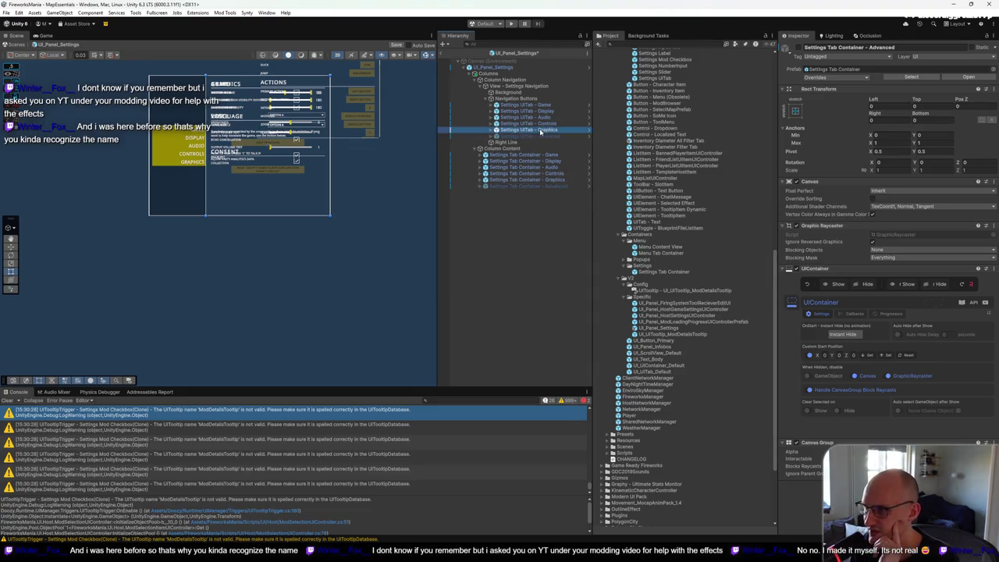
left_click(886, 317)
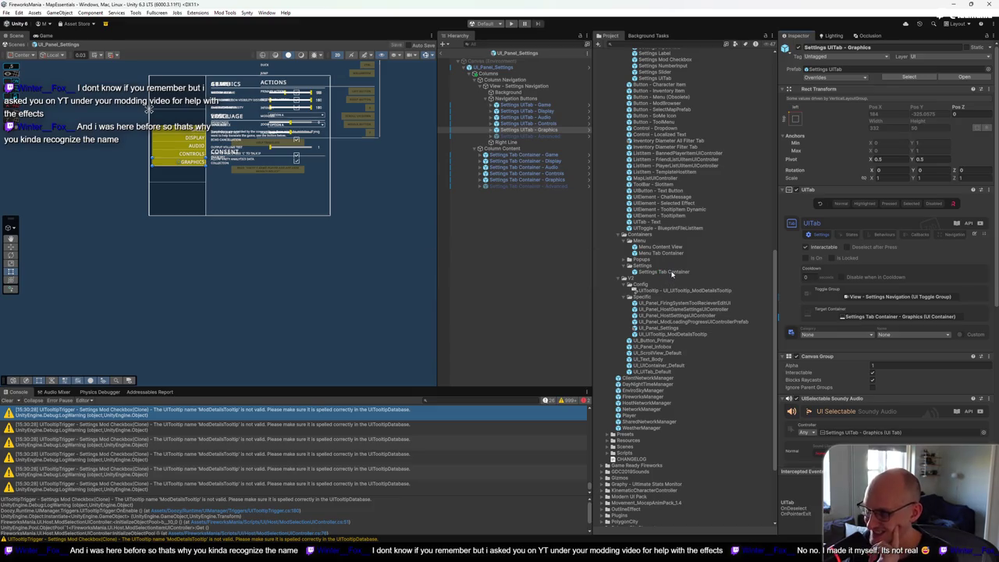
left_click(512, 186)
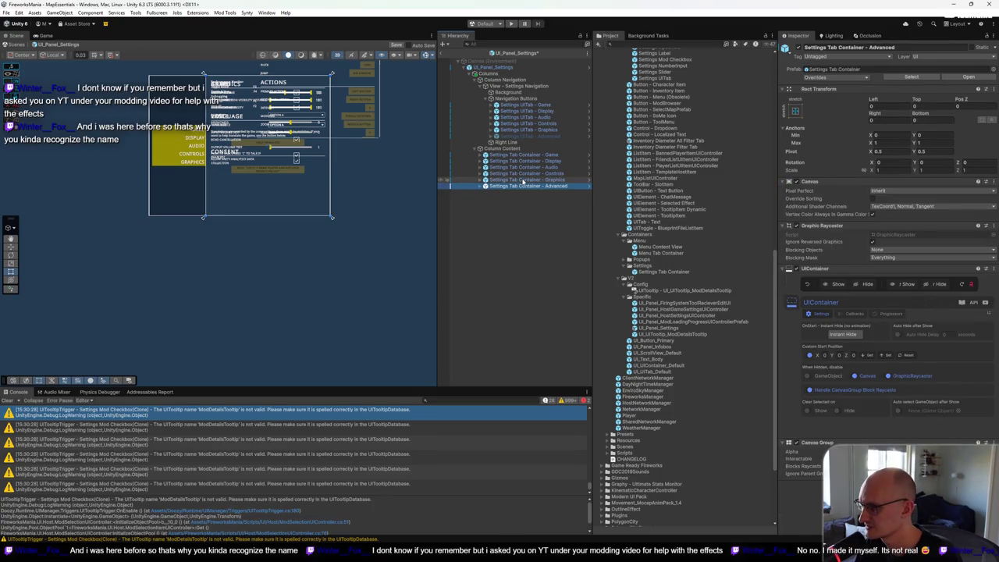
left_click(523, 180)
key("Down")
left_click(523, 180)
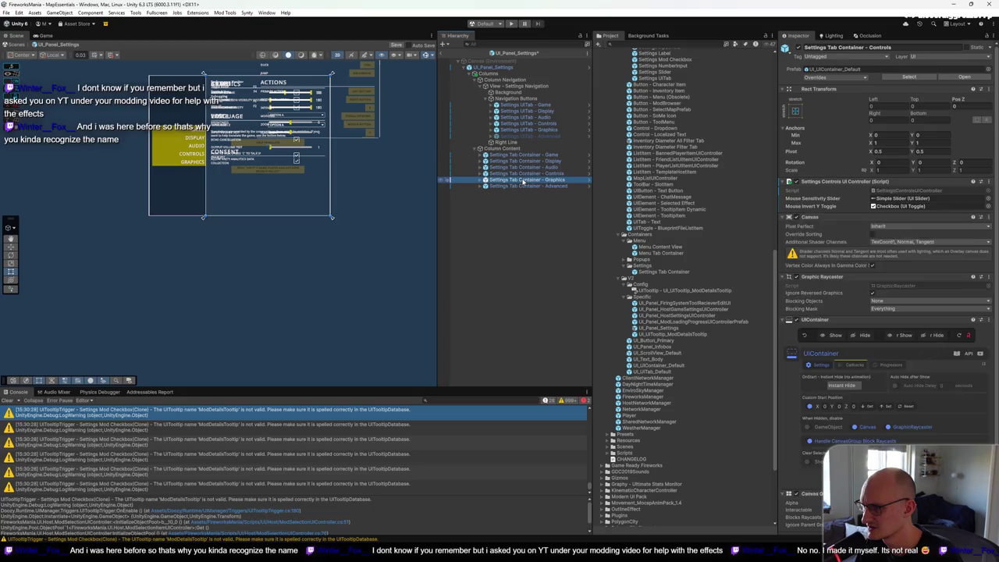
key("Down")
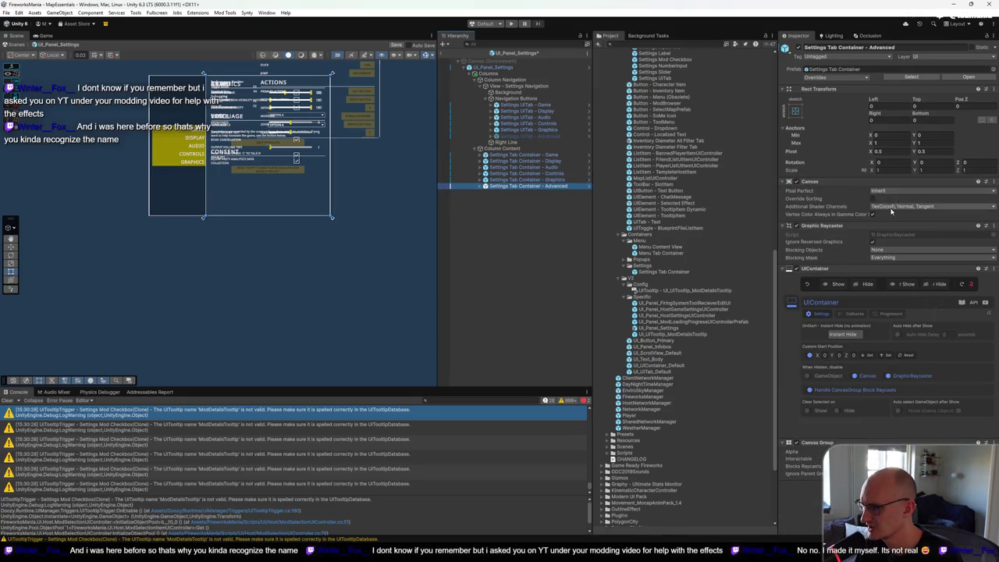
left_click(543, 180)
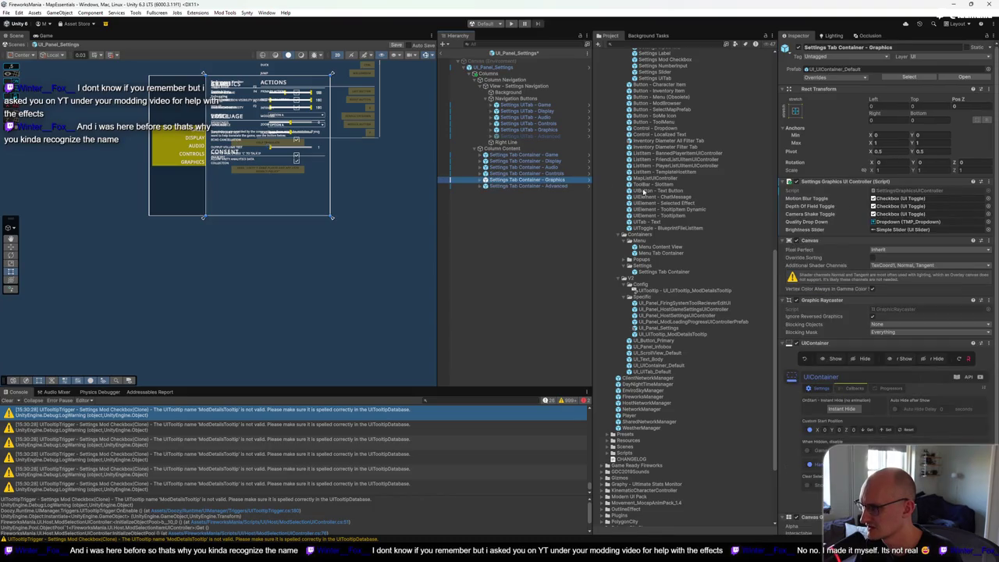
Step: Compare the Graphics and Advanced containers' additional shader channels, then save the prefab
left_click(903, 269)
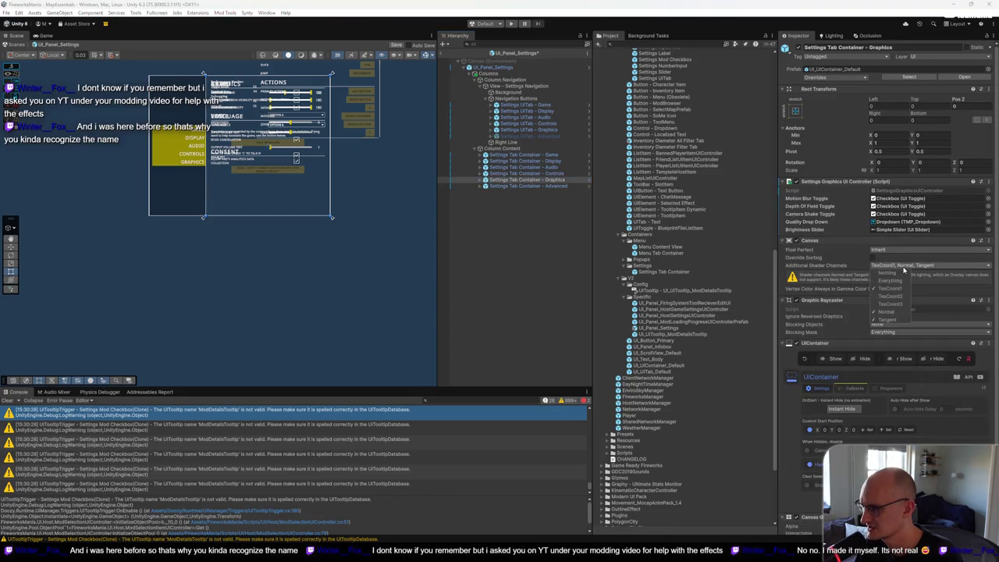
left_click(551, 186)
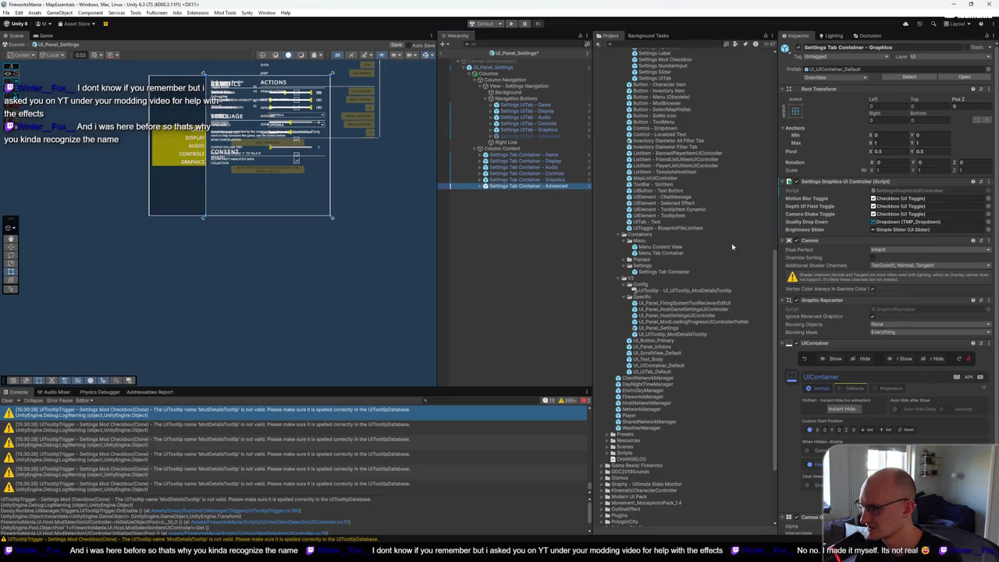
left_click(906, 207)
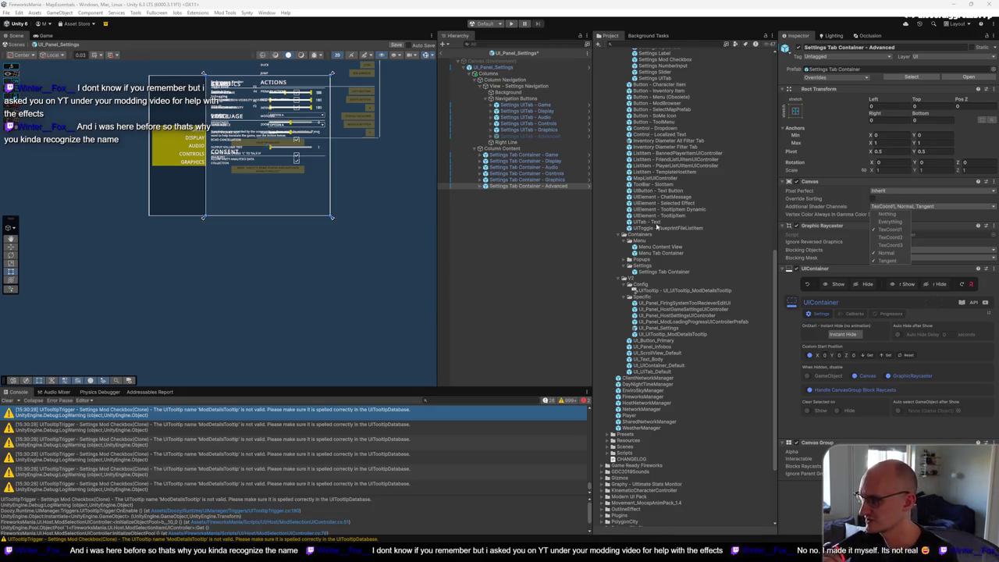
left_click(522, 220)
left_click(538, 186)
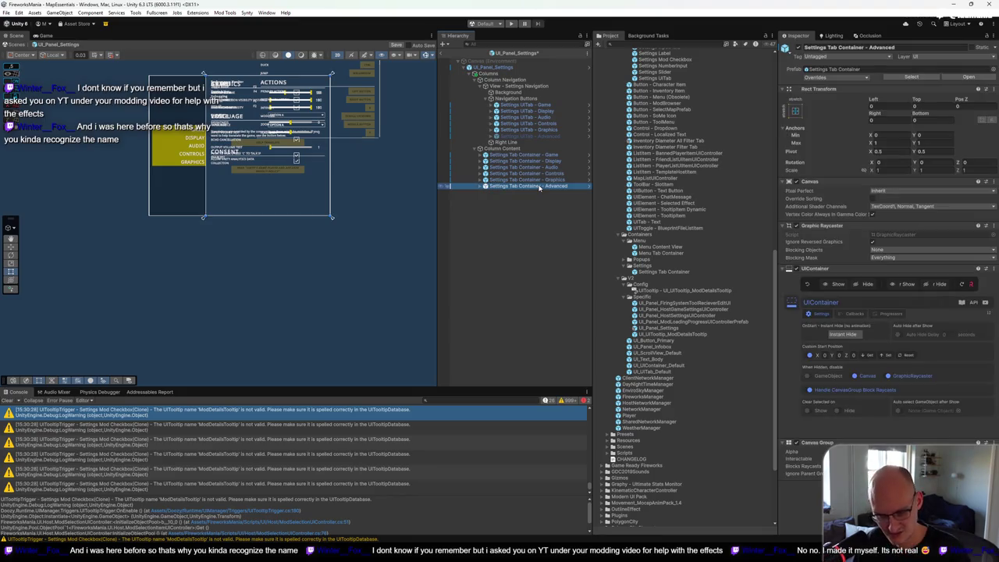
key("ctrl+s")
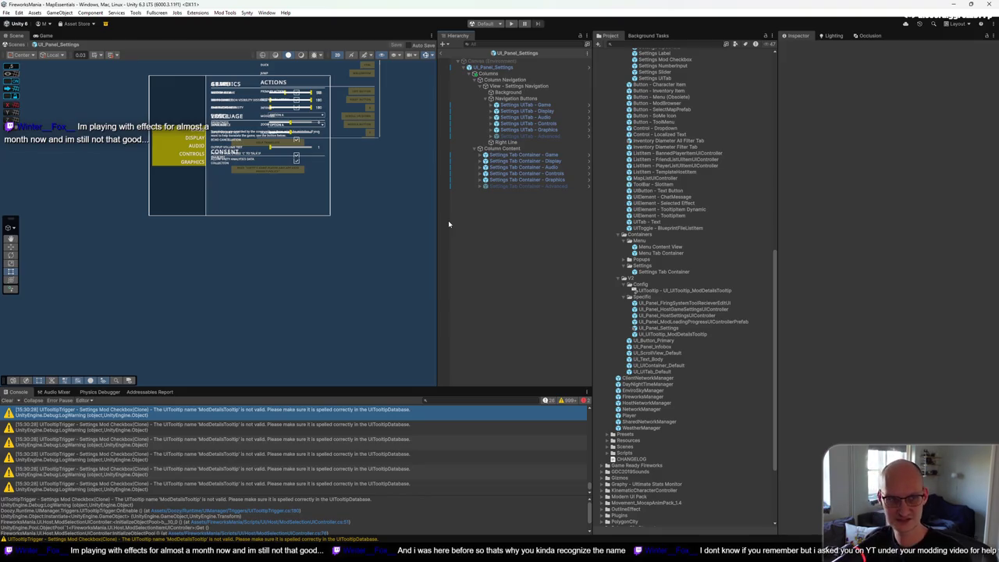
Step: Inspect the Graphics settings container once the prefab save and import finish
left_click(548, 181)
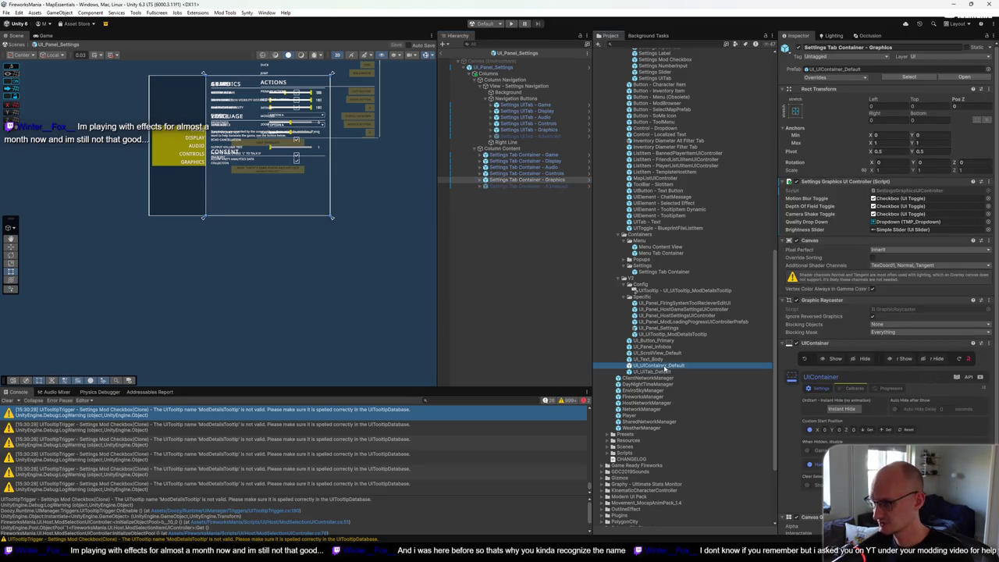
Step: Compare the new default container with the old Advanced container, expanding its ScrollView children
left_click(546, 186)
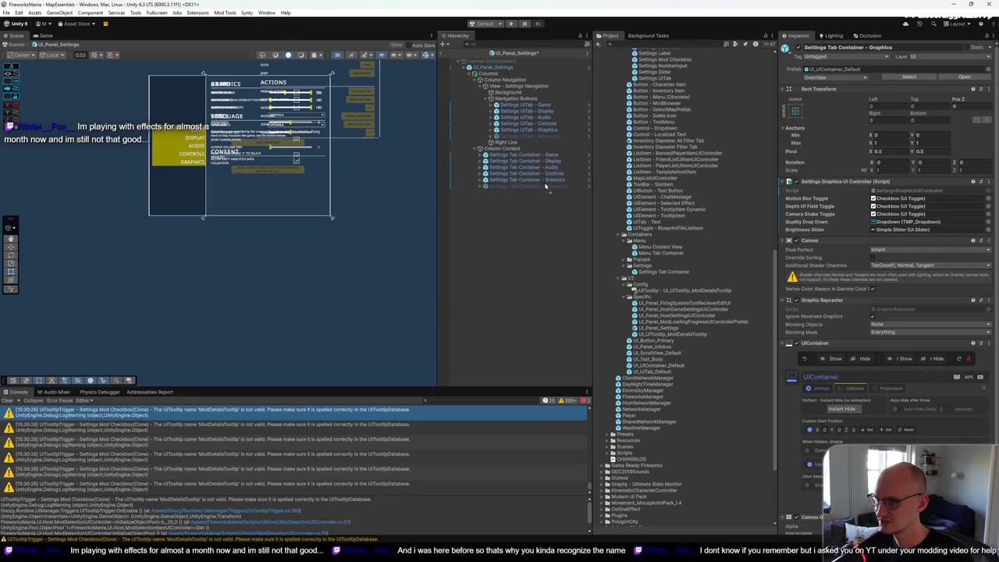
left_click(528, 193)
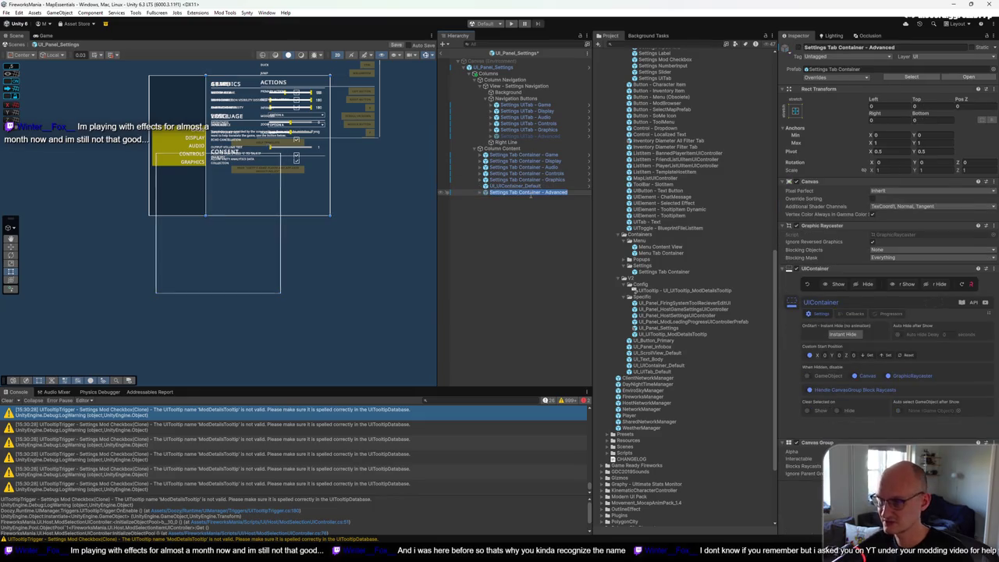
left_click(528, 185)
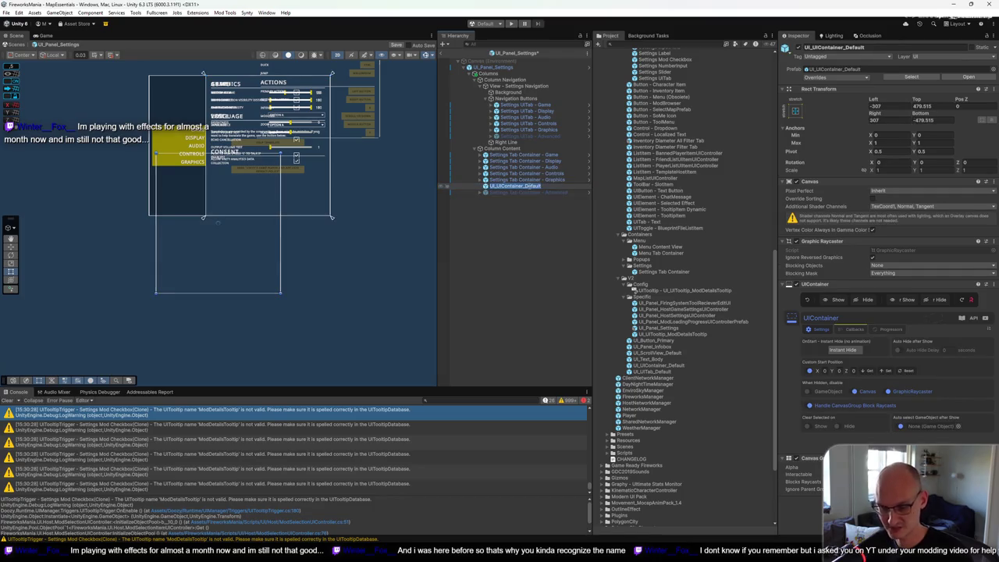
left_click(531, 193)
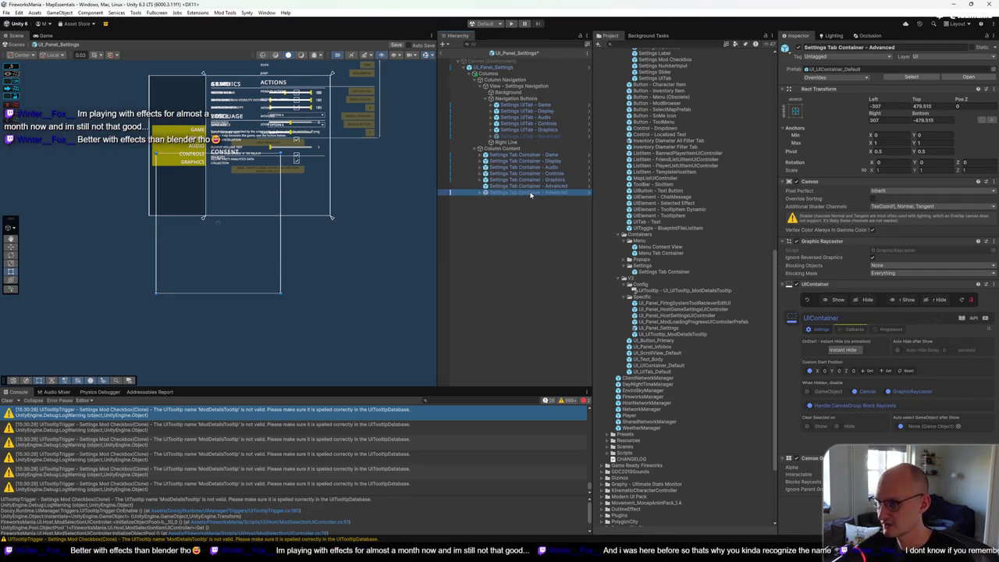
left_click(479, 192)
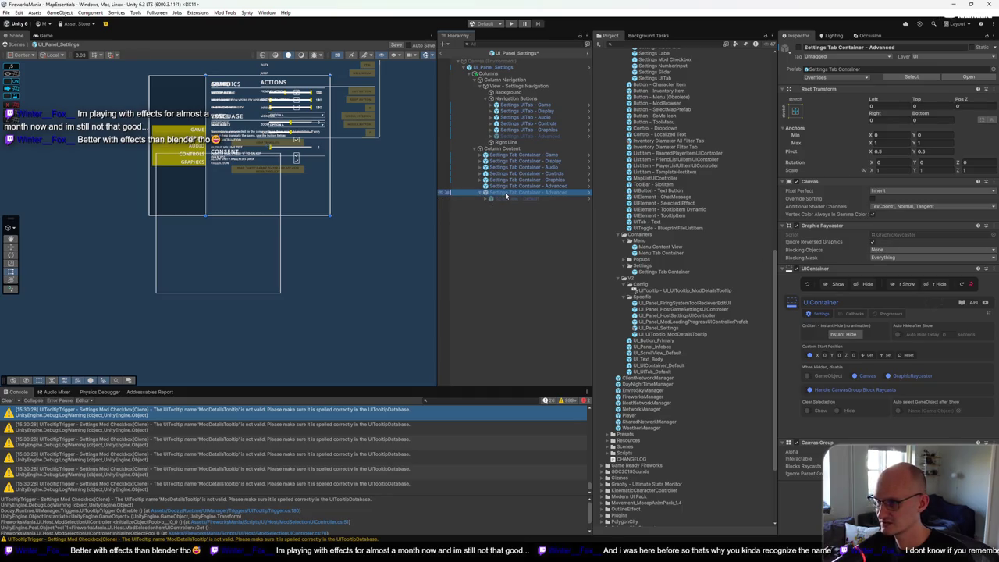
right_click(505, 196)
left_click(503, 186)
left_click(499, 192)
left_click(487, 199)
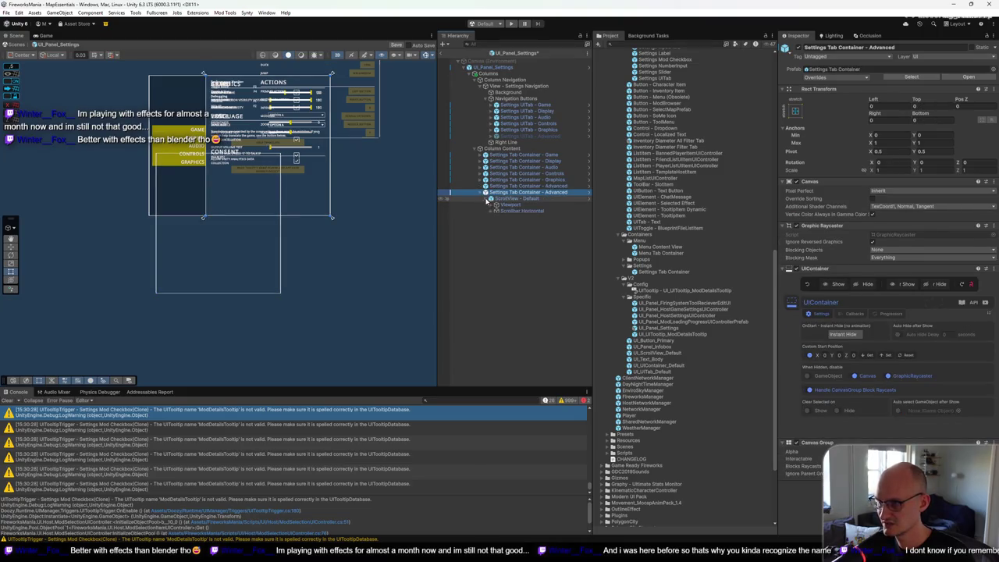
left_click(496, 204)
left_click(502, 211)
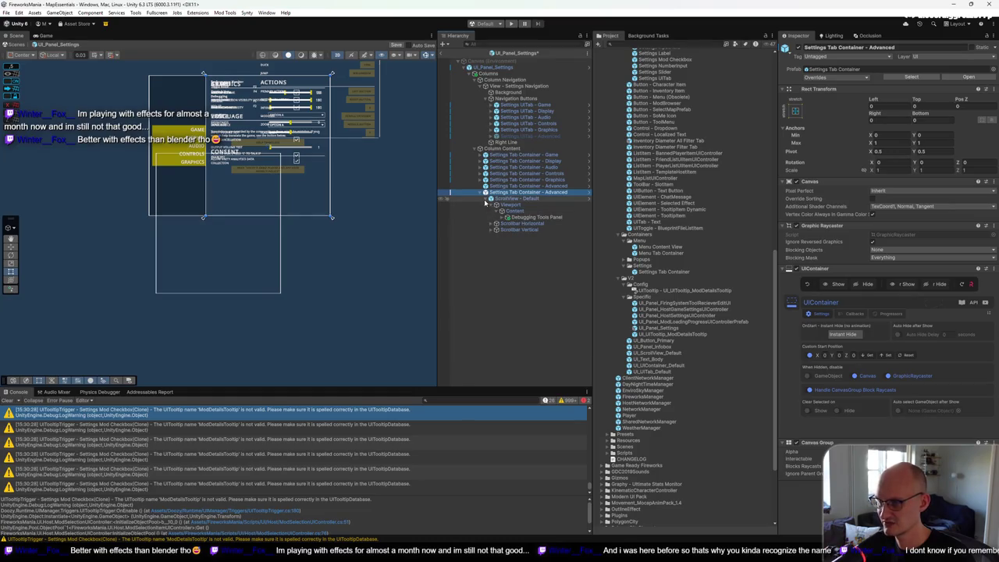
left_click(491, 198)
Step: Unpack the old Advanced settings container from its prefab
right_click(509, 193)
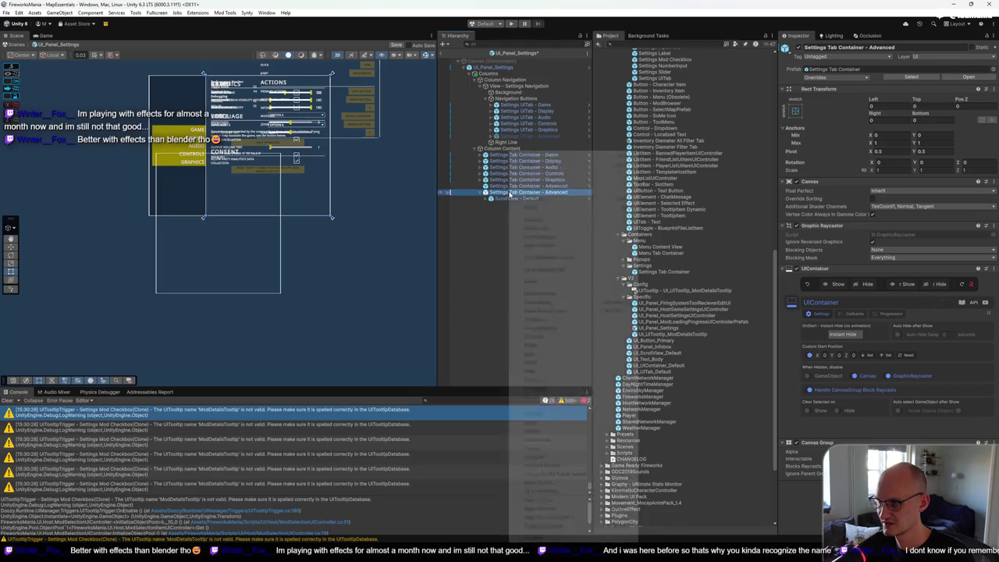
mouse_move(576, 281)
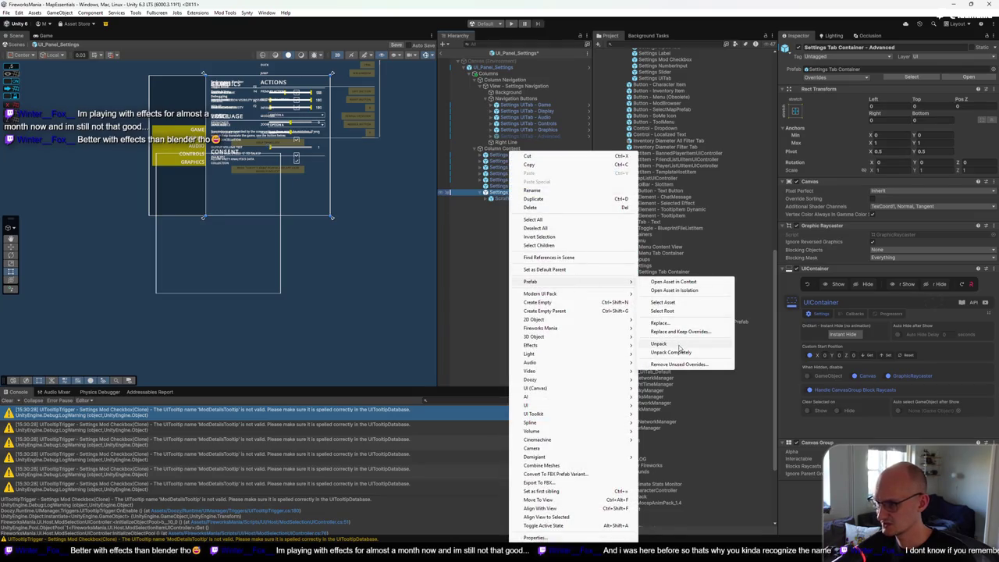
left_click(679, 344)
left_click(502, 200)
Step: Revert the new Advanced container's Left and Top offsets to 0, then inspect it
left_click(530, 186)
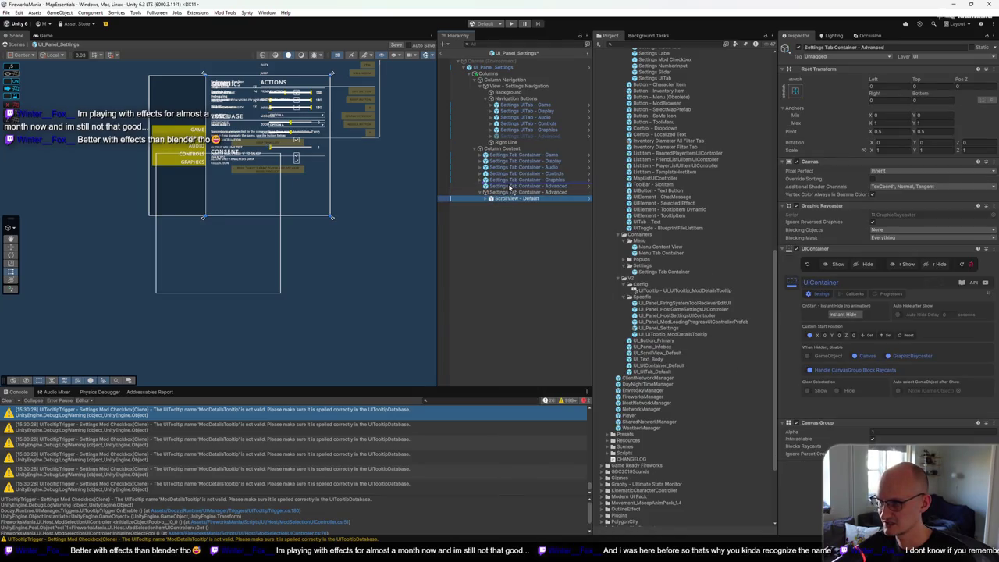
right_click(876, 103)
left_click(898, 130)
right_click(918, 99)
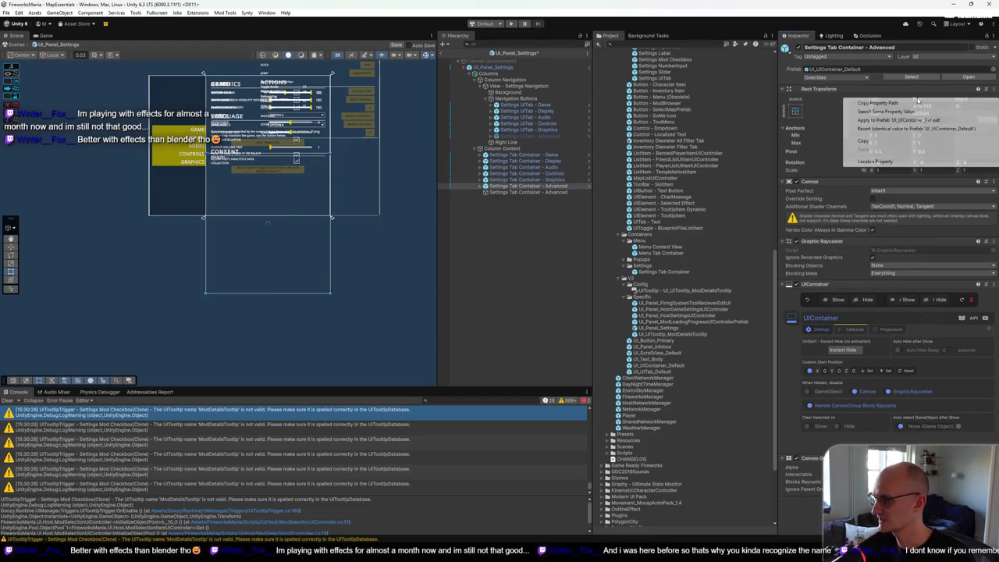
left_click(921, 129)
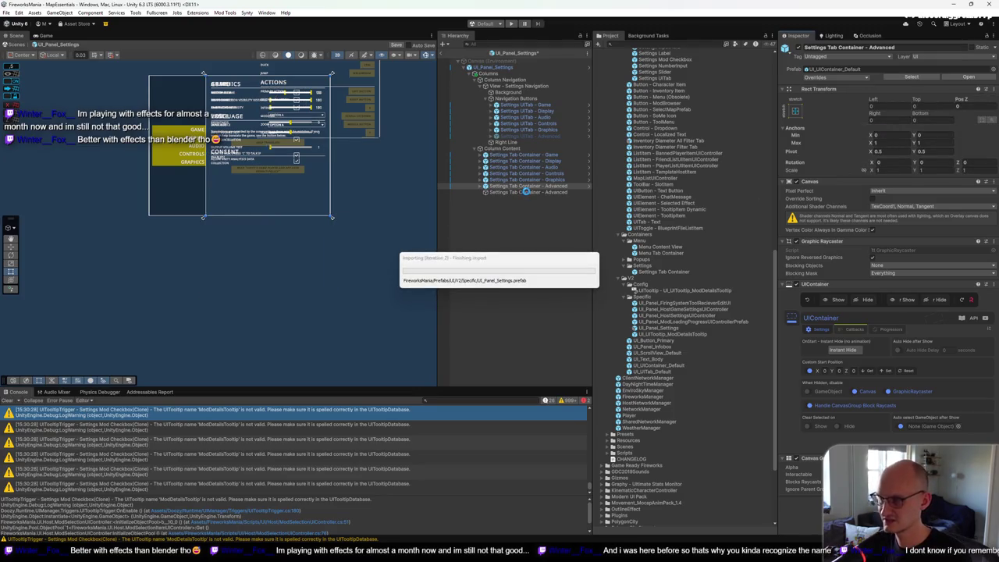
left_click(530, 192)
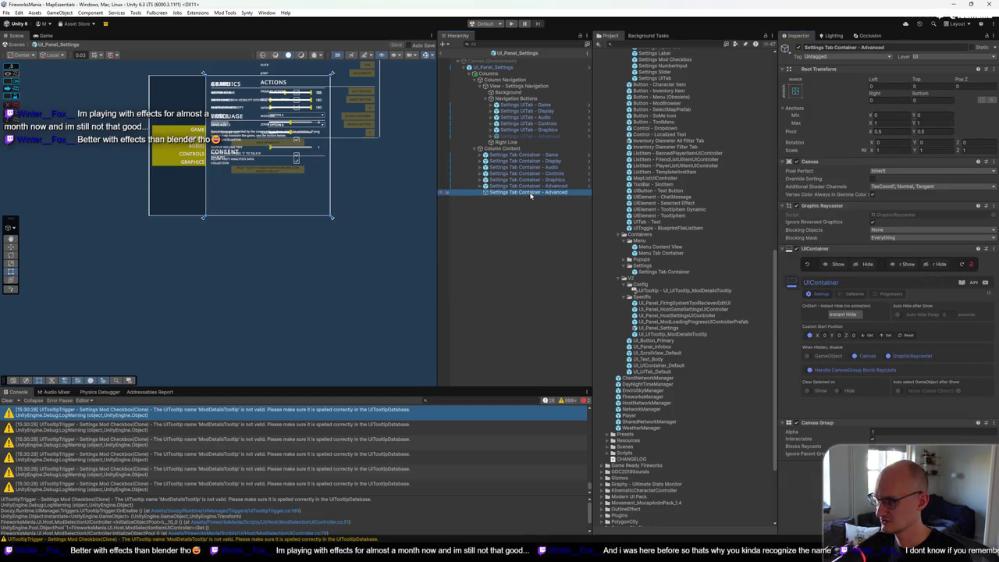
left_click(533, 130)
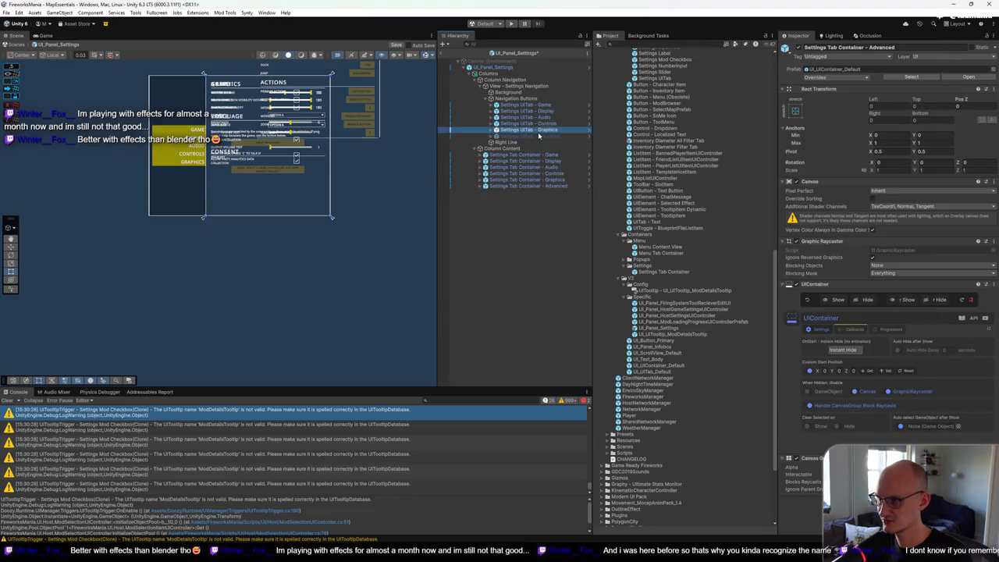
Step: Assign Settings Tab Container - Advanced as the Advanced tab's UITab Target Container
key("Down")
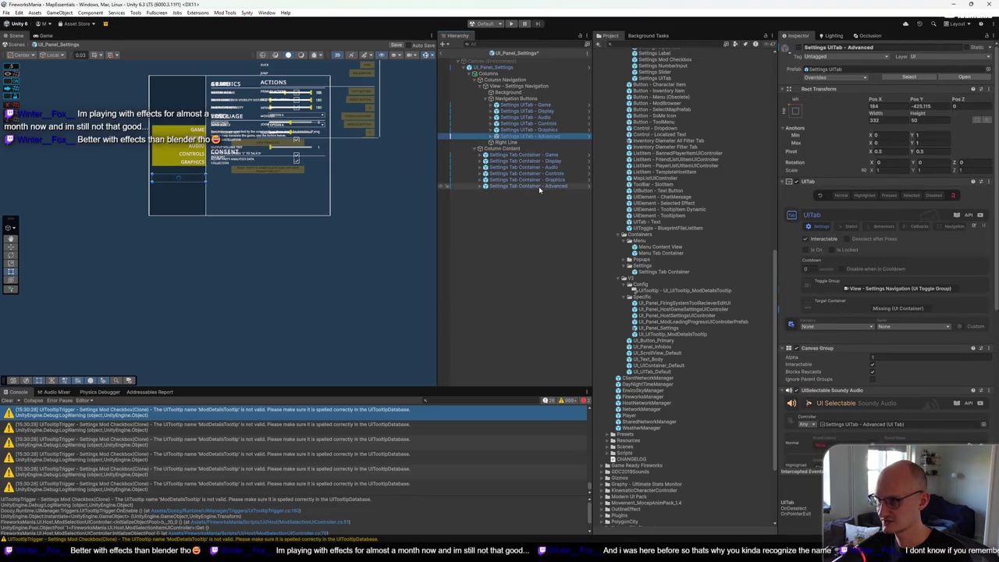
left_click_drag(540, 189, 649, 211)
left_click_drag(879, 308, 880, 307)
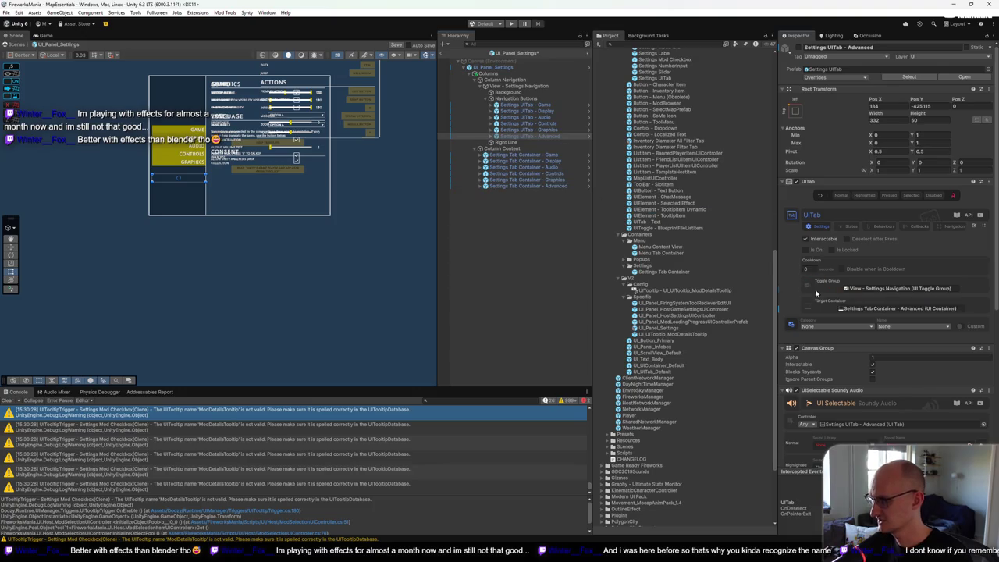
left_click(508, 187)
left_click(514, 200)
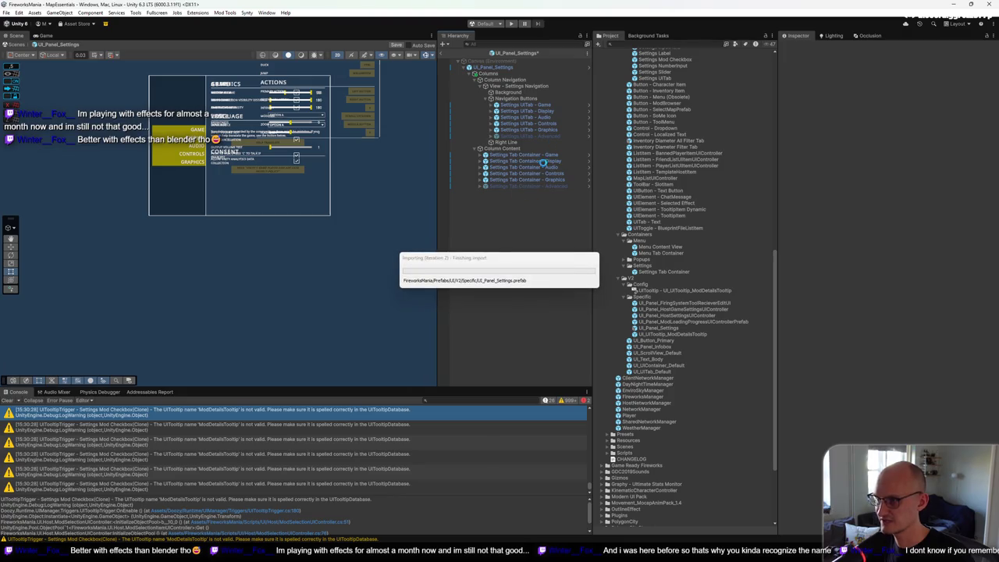
Step: Check the target containers of the Game, Display, Audio, Controls, Graphics and Advanced tabs
left_click(543, 106)
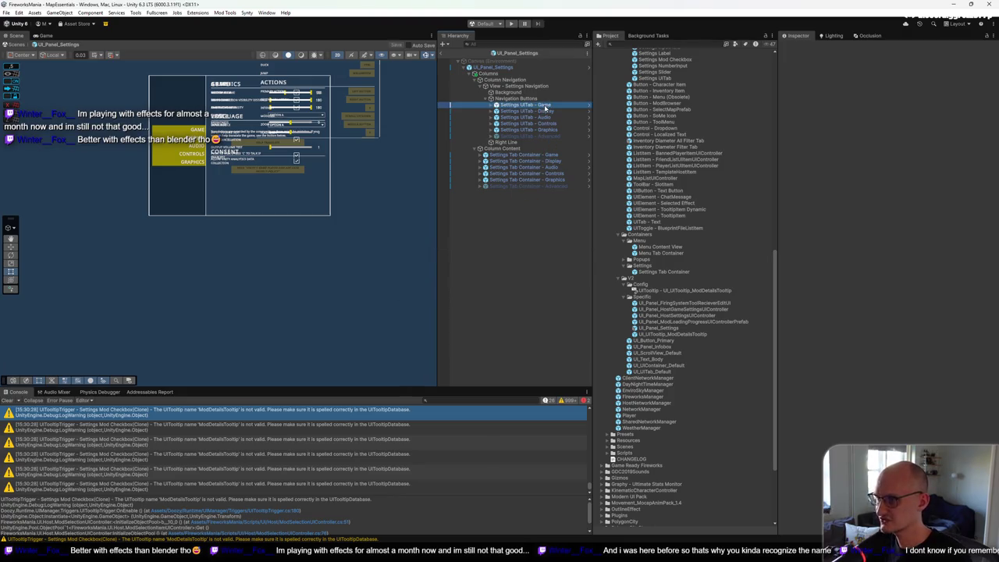
left_click(544, 111)
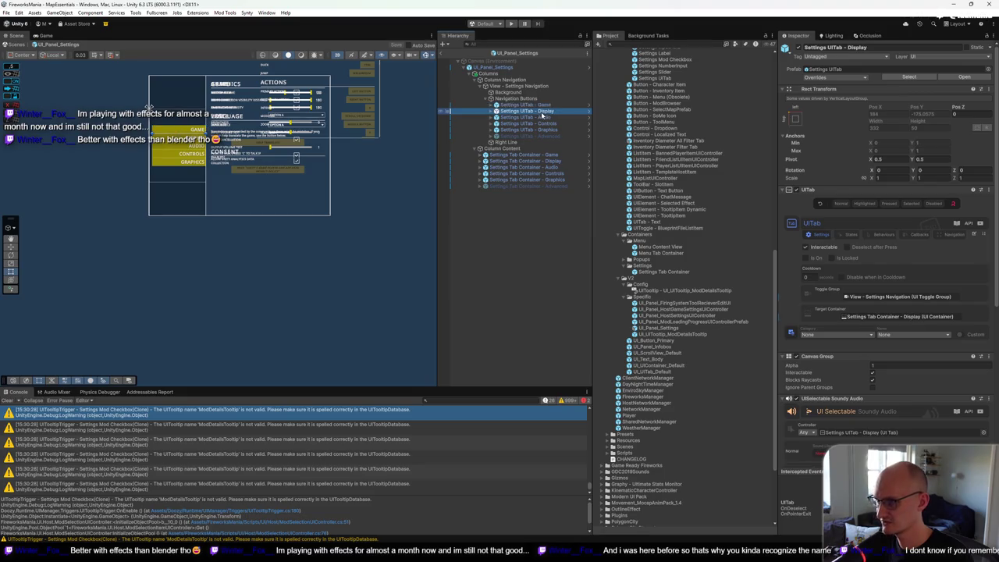
left_click(542, 119)
left_click(544, 124)
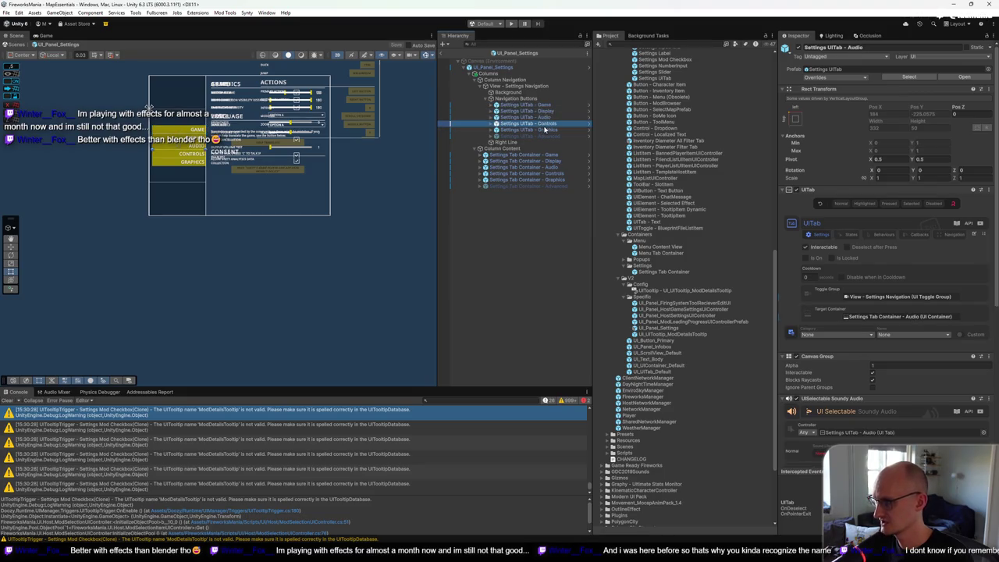
left_click(550, 131)
left_click(549, 136)
left_click(458, 56)
Step: Search the project for Settings Tab Container references, close the empty results, and enter Play mode
right_click(682, 273)
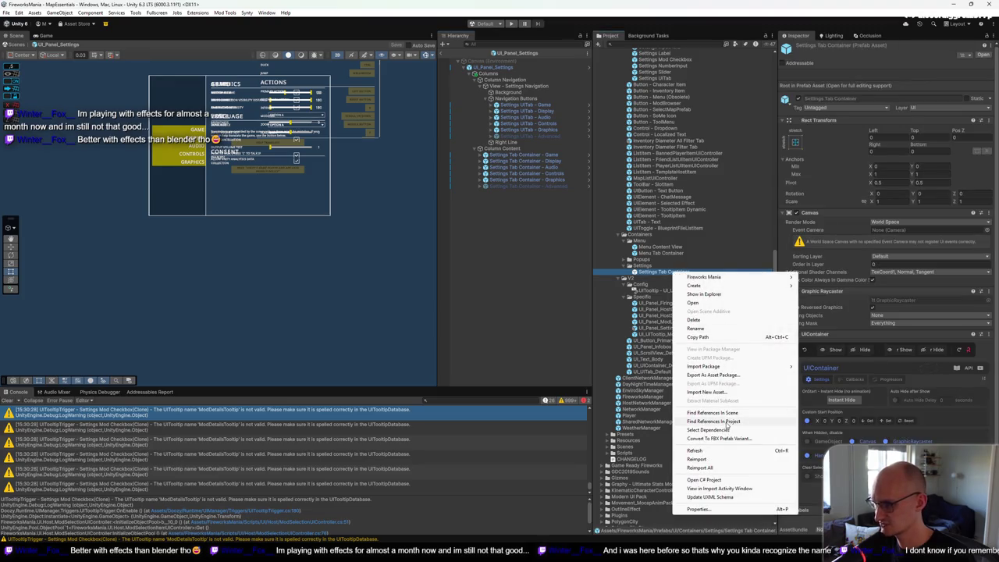
left_click(728, 422)
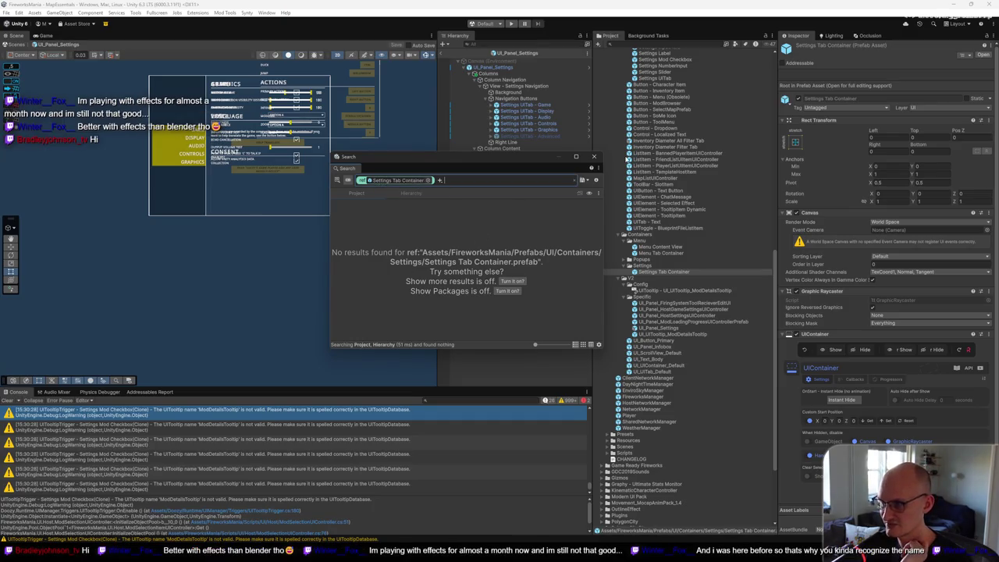
left_click(594, 157)
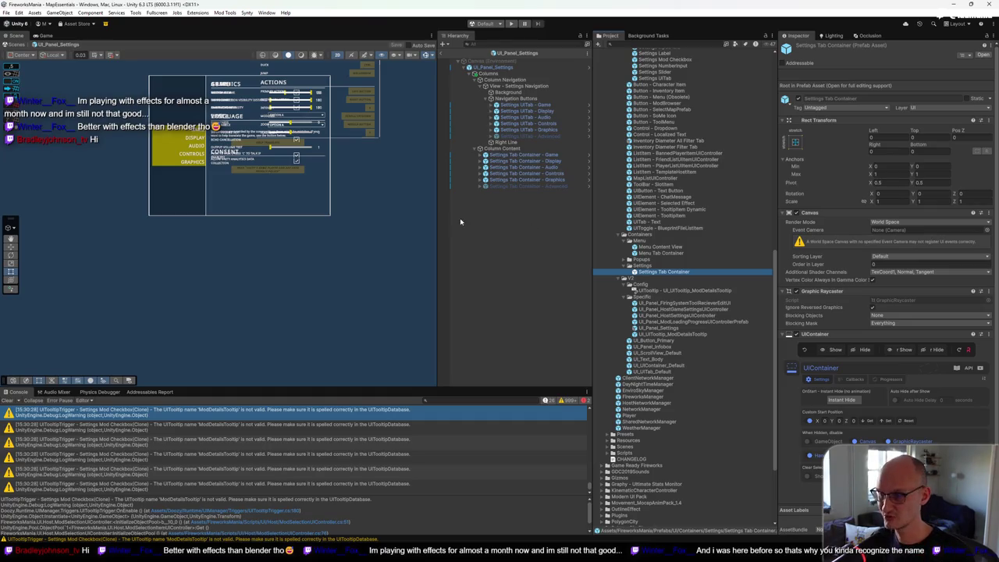
left_click(512, 24)
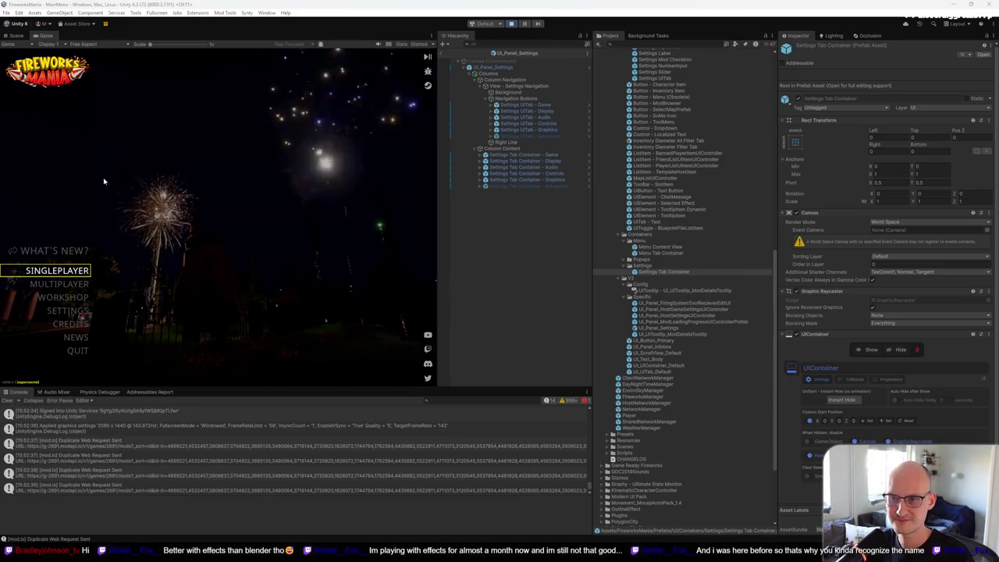
Step: Maximize the Game view, open Settings and step through Display, Audio, Controls and Graphics
key("shift+space")
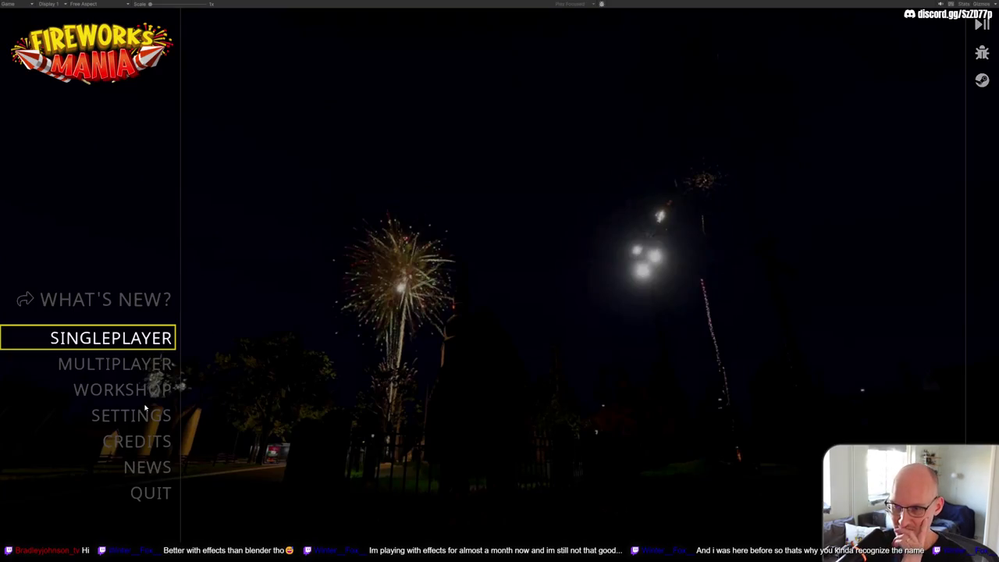
left_click(149, 420)
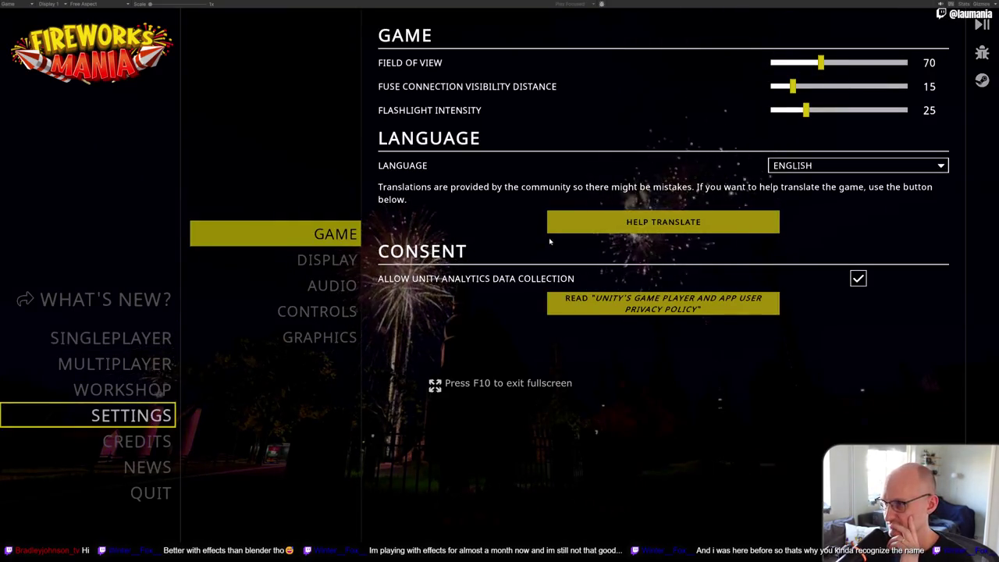
left_click(328, 260)
left_click(335, 285)
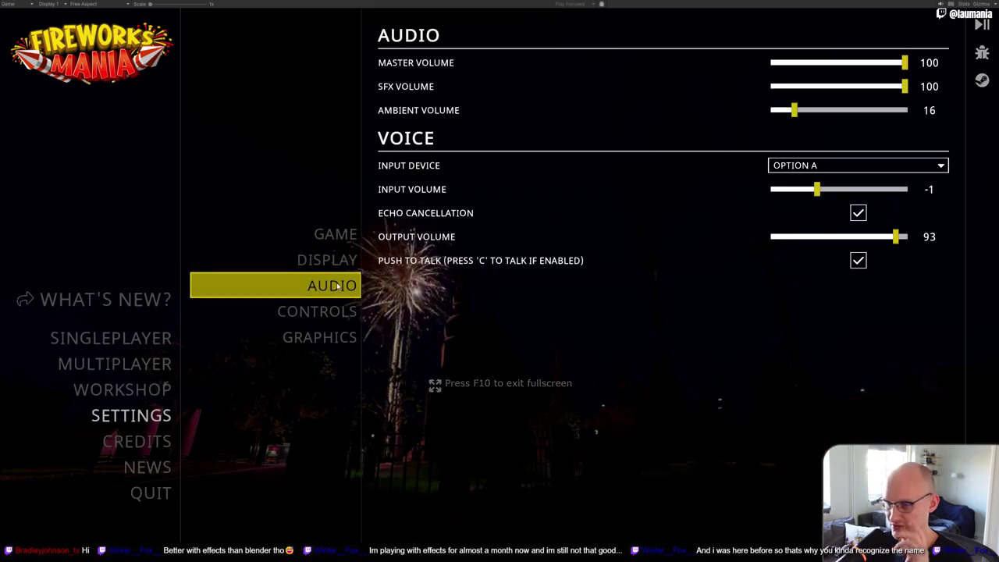
left_click(331, 309)
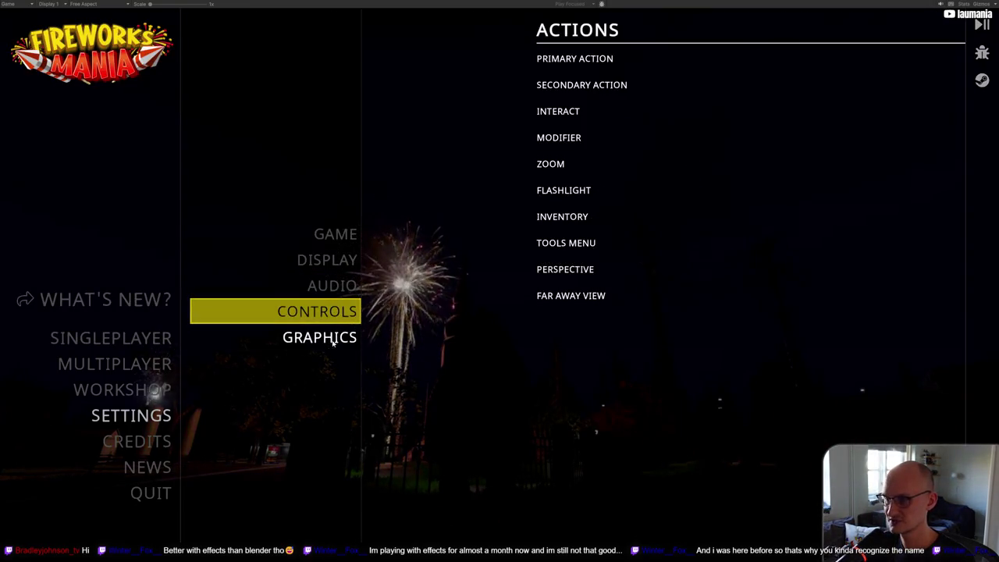
left_click(333, 339)
Step: Cycle again through the Game to Graphics pages, end on Controls, and restore the editor layout
left_click(333, 312)
left_click(333, 286)
left_click(334, 263)
left_click(334, 234)
left_click(334, 261)
left_click(335, 235)
left_click(335, 260)
left_click(336, 286)
left_click(335, 312)
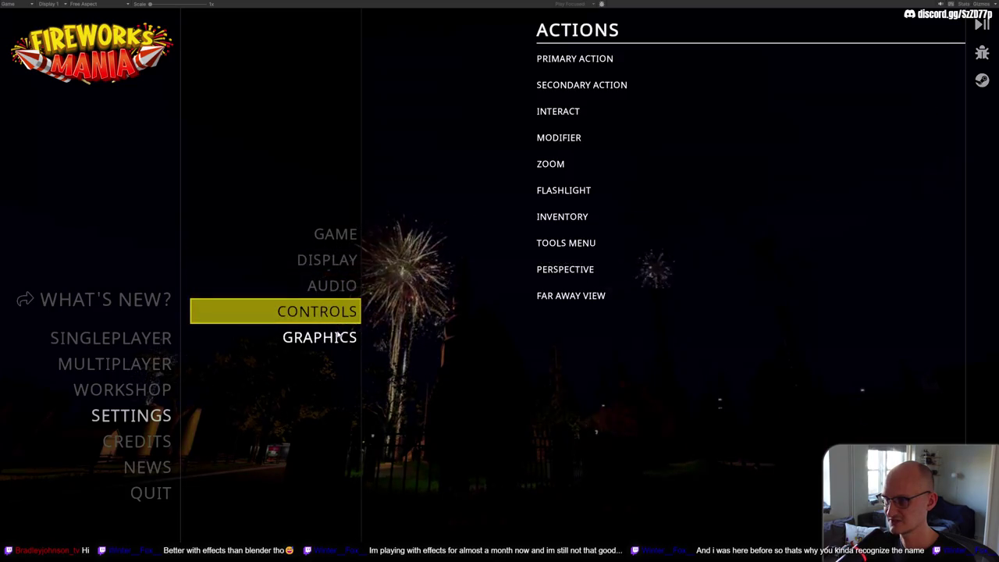
left_click(336, 337)
left_click(338, 267)
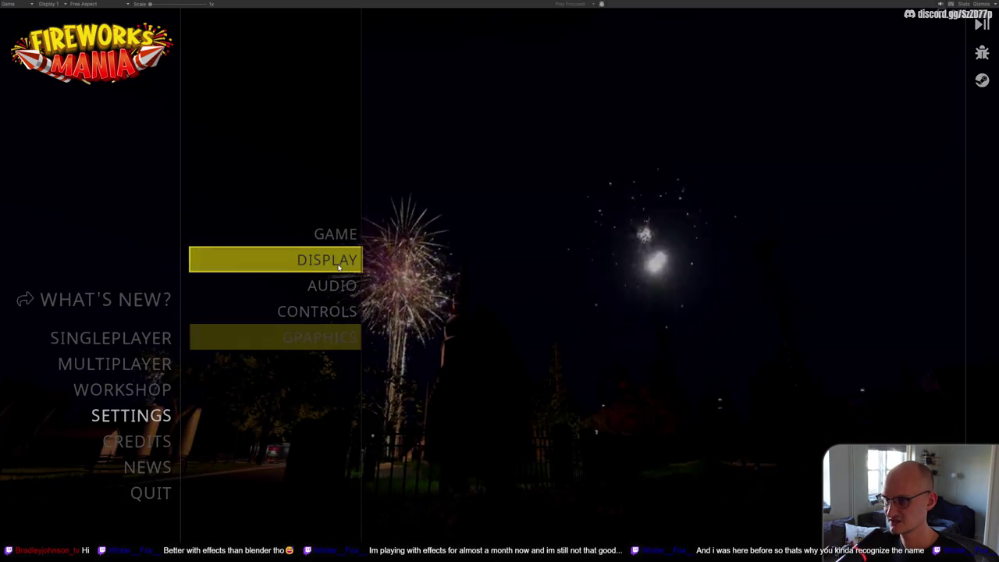
left_click(336, 311)
key("shift+space")
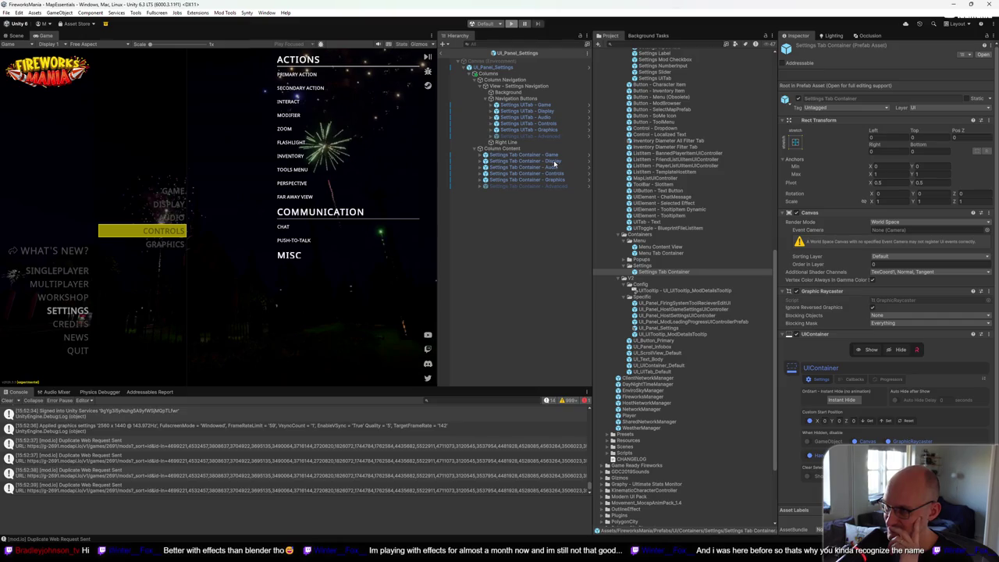
Step: Select Settings Tab Container - Display and frame it in the Scene view
left_click(555, 161)
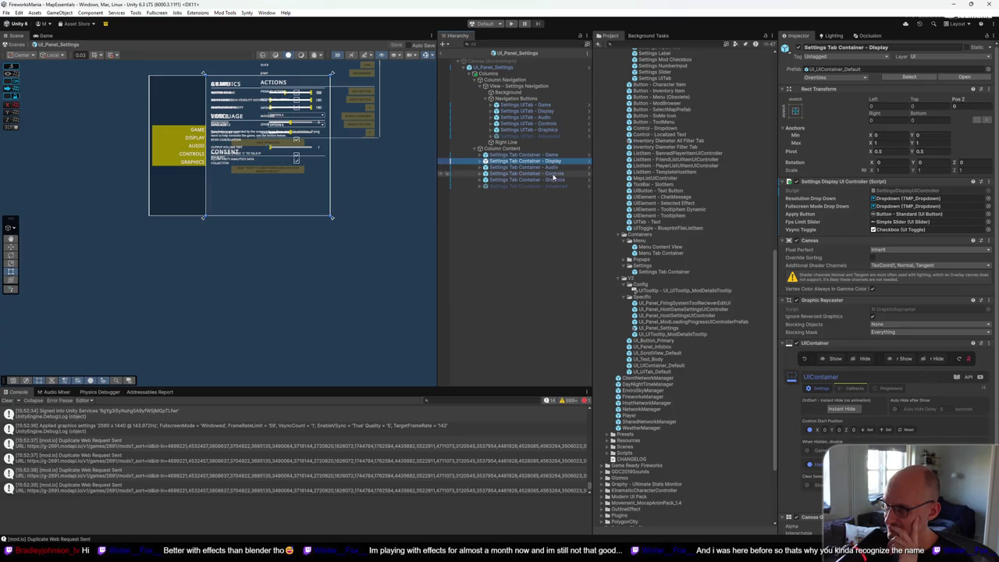
left_click(553, 167)
left_click(554, 162)
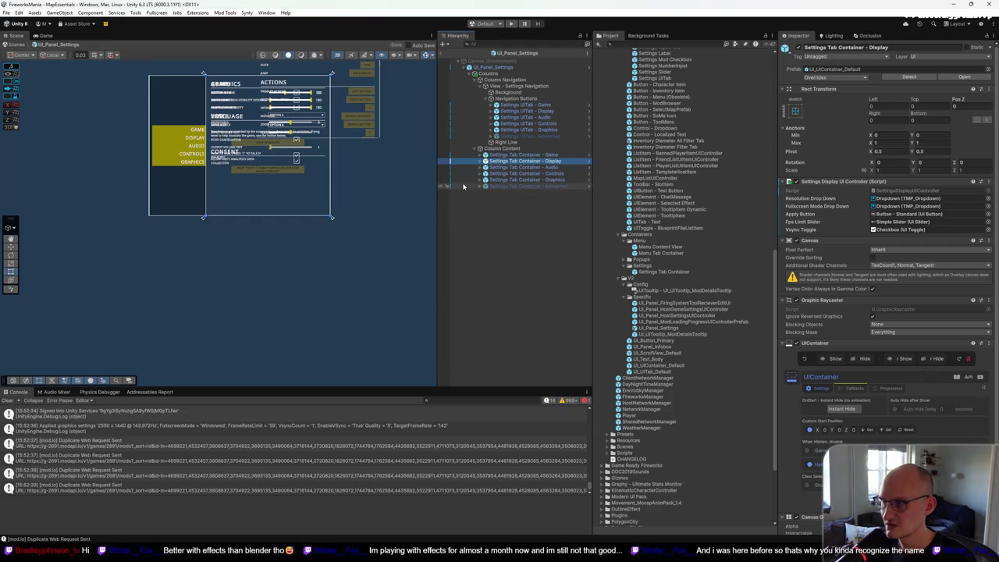
key("f")
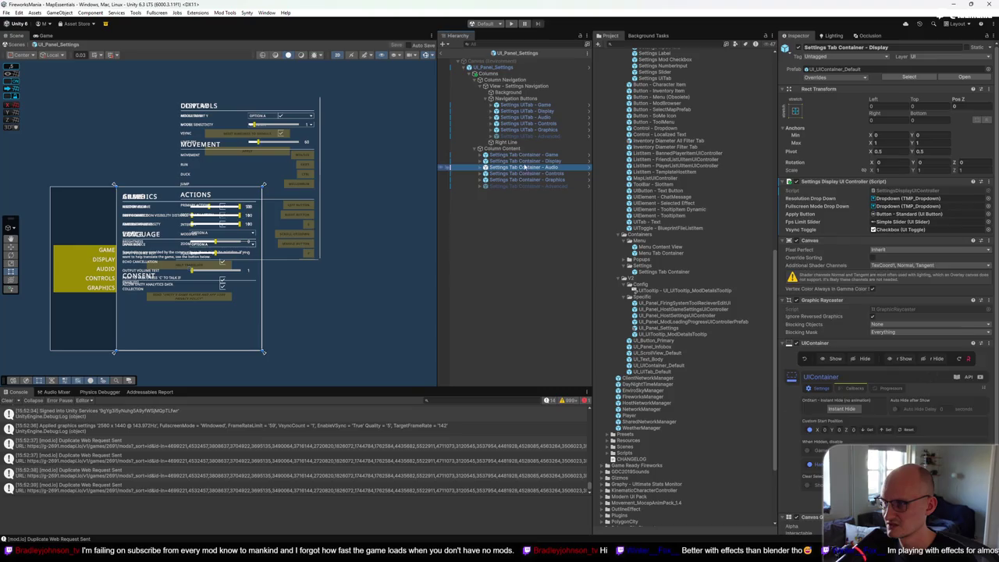
key("Left")
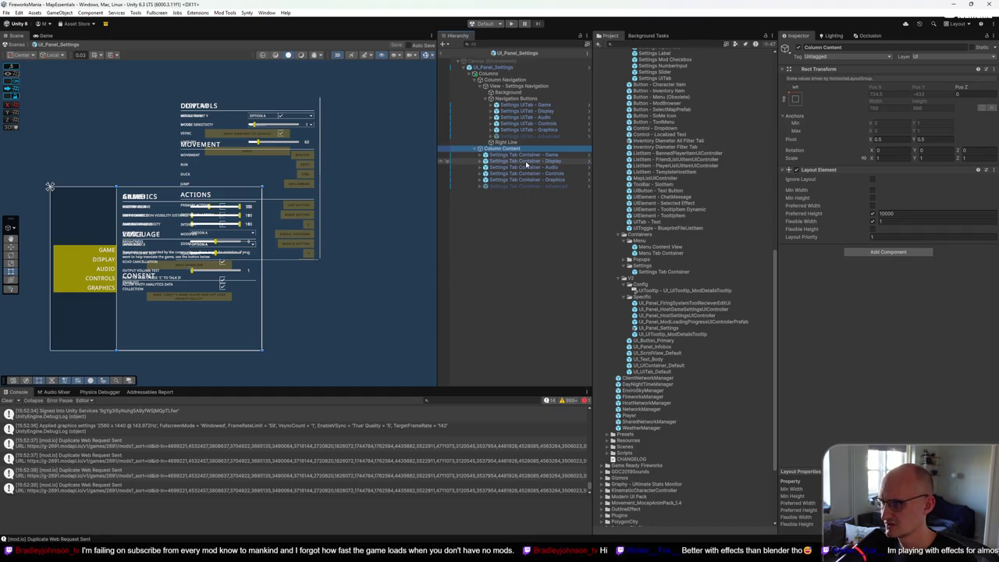
left_click(526, 161)
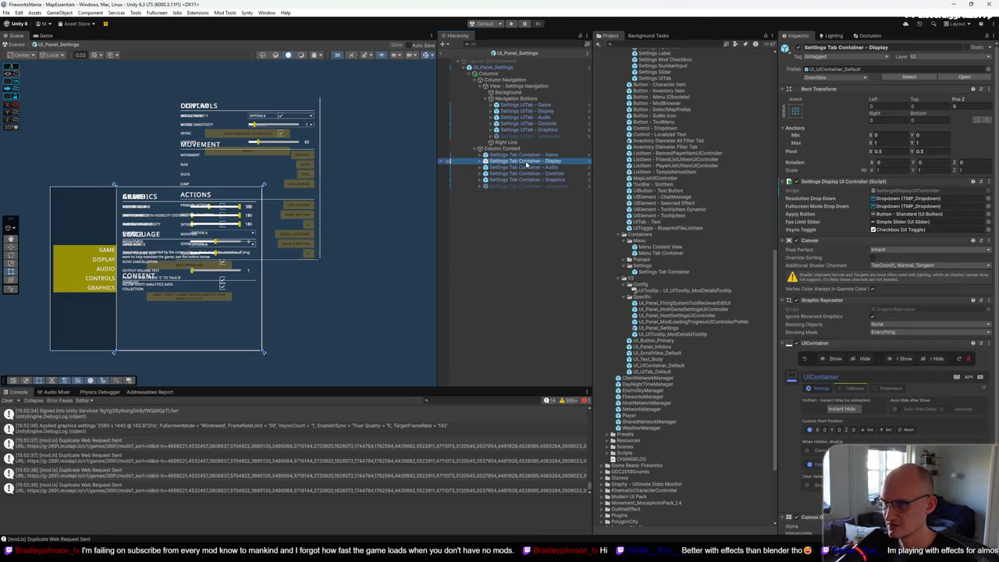
Step: Hide the Game, Audio, Controls and Graphics tab containers, leaving only Display visible
left_click(442, 155)
left_click(441, 161)
left_click(442, 167)
left_click(442, 174)
left_click(441, 180)
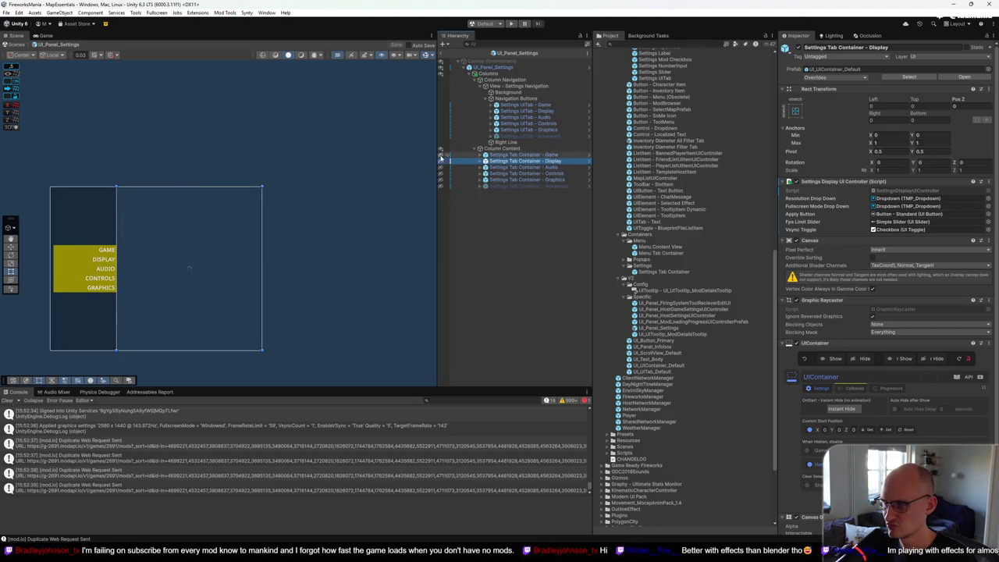
left_click(442, 161)
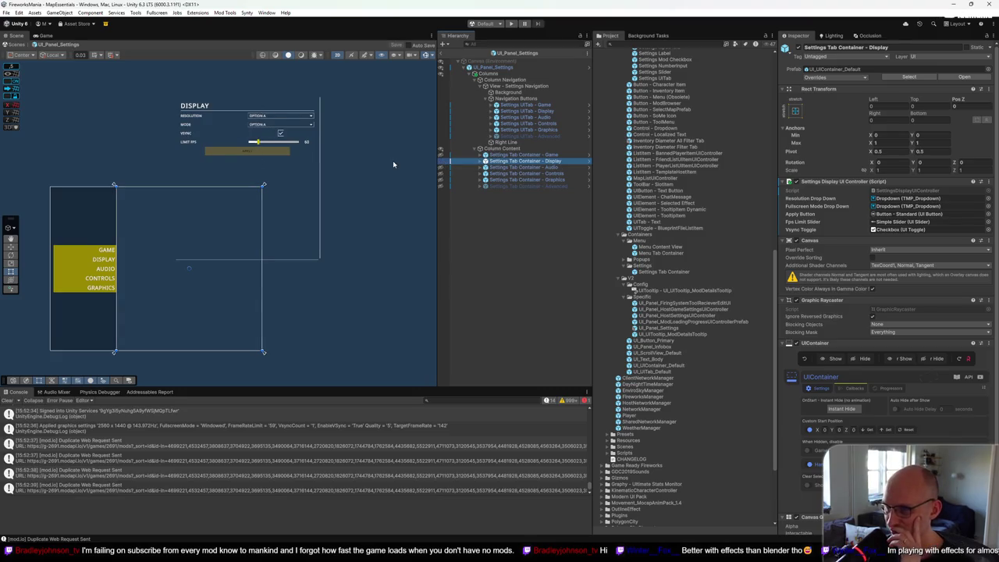
Step: Revert the Display scroll view's Left and Top offsets to the prefab values
left_click(483, 161)
left_click(513, 168)
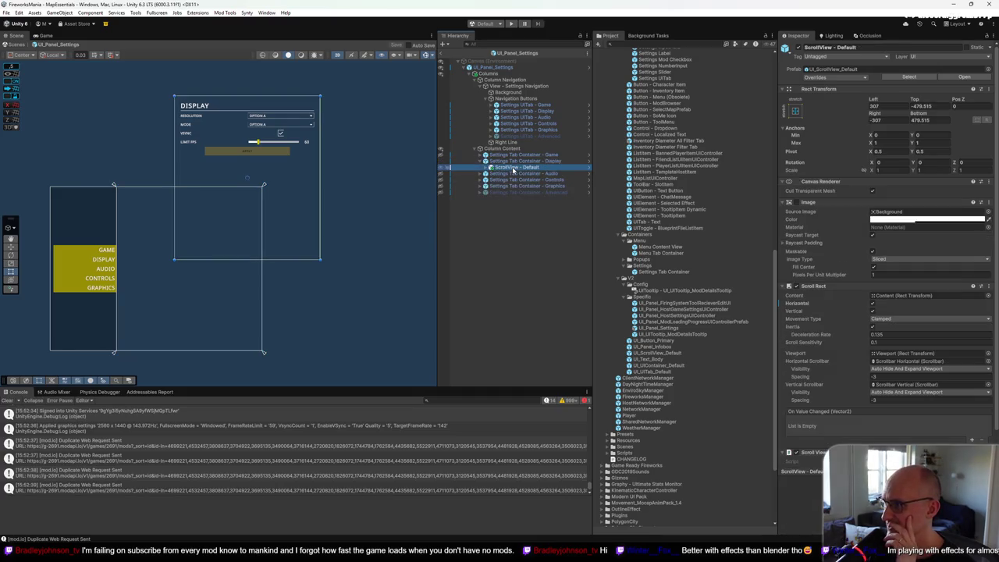
right_click(874, 99)
left_click(893, 129)
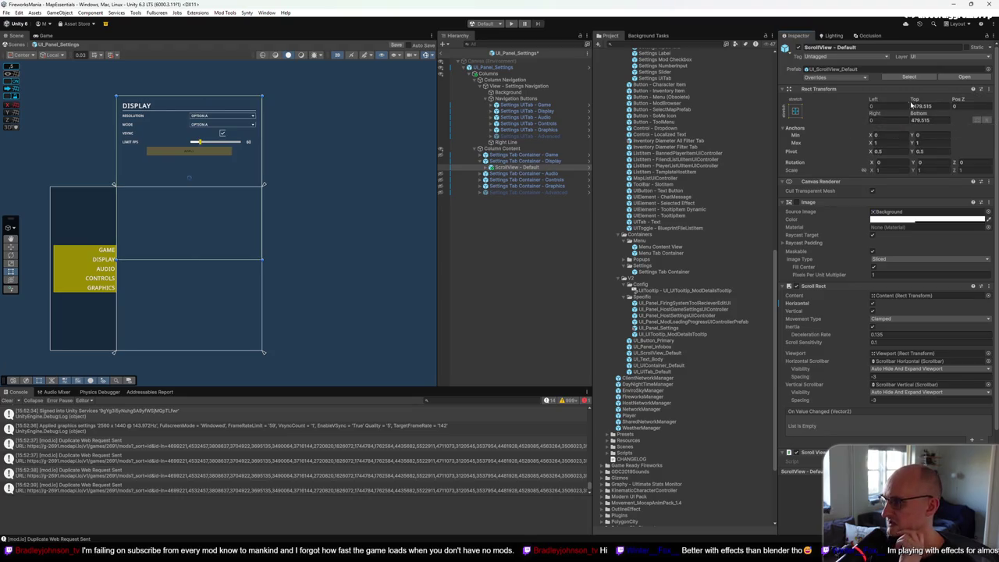
right_click(915, 101)
left_click(922, 130)
Step: Revert the Controls scroll view's left/right and top/bottom offsets to the prefab values
left_click(481, 187)
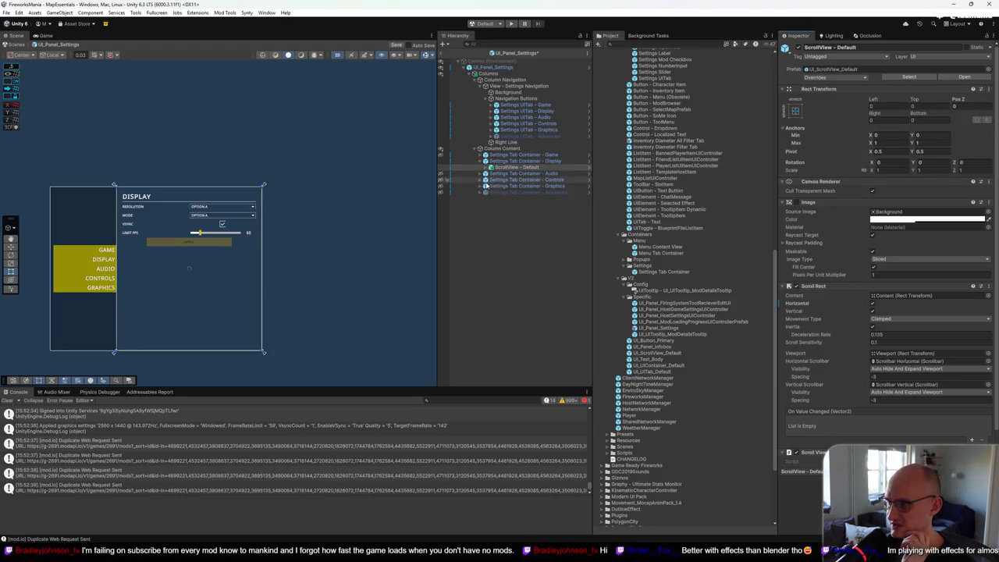
left_click(509, 193)
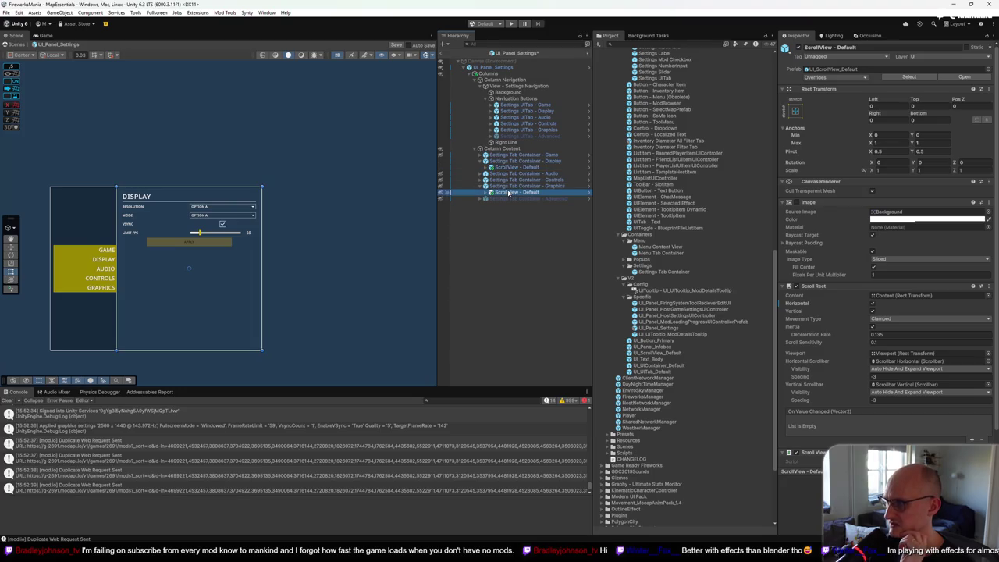
left_click(482, 180)
left_click(515, 186)
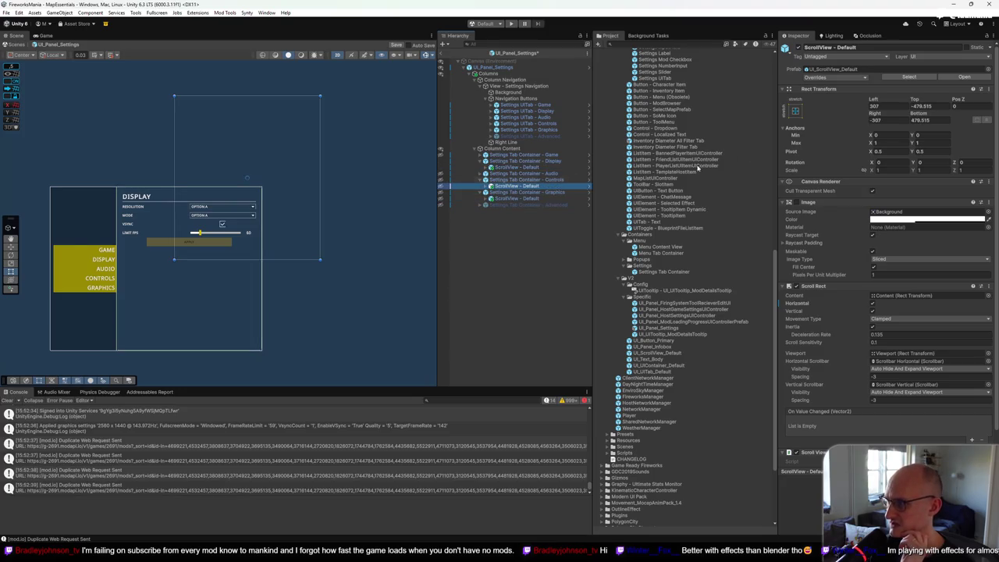
right_click(877, 100)
left_click(891, 135)
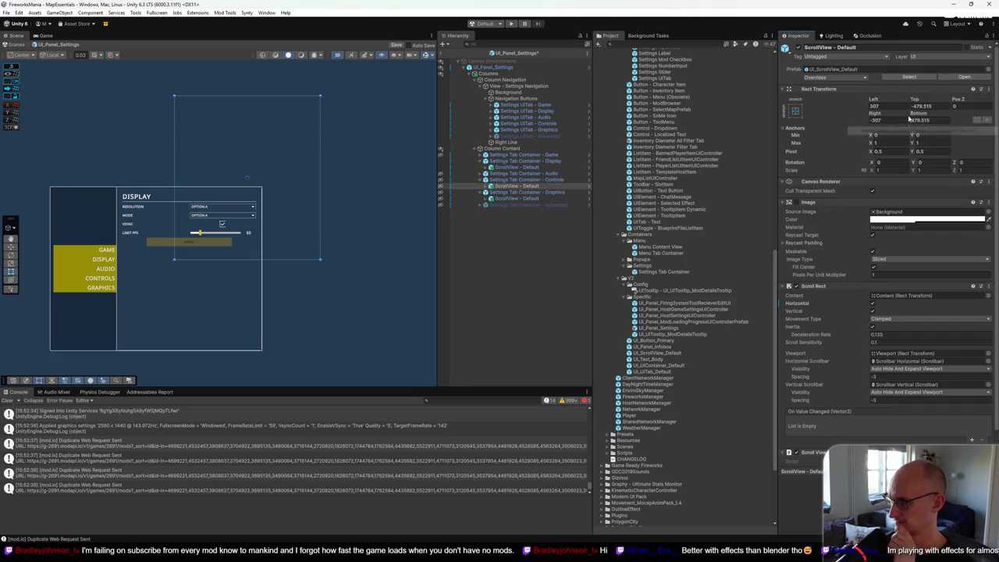
right_click(912, 100)
left_click(919, 132)
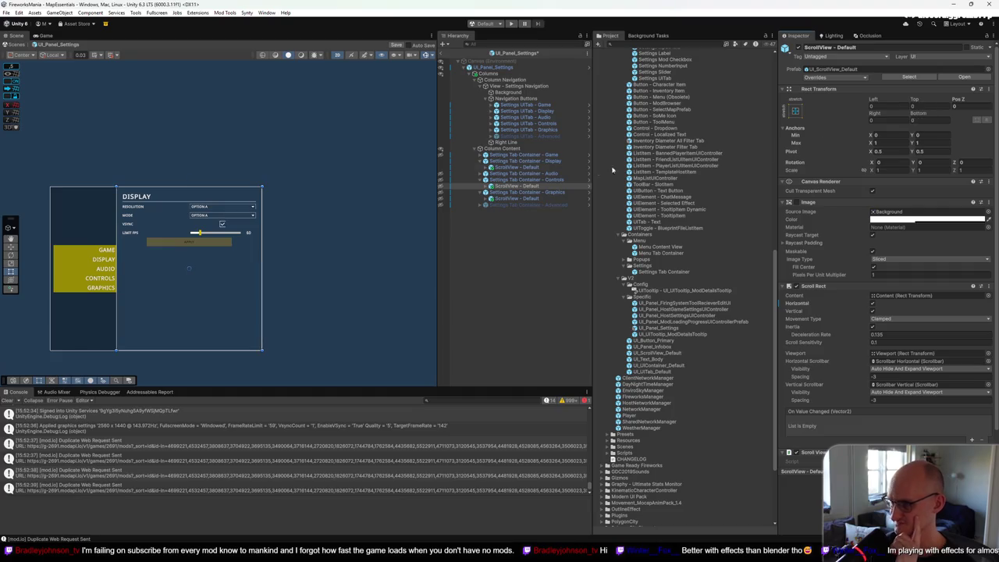
Step: Check the Audio, Display and Game tabs' scroll views in turn
left_click(485, 174)
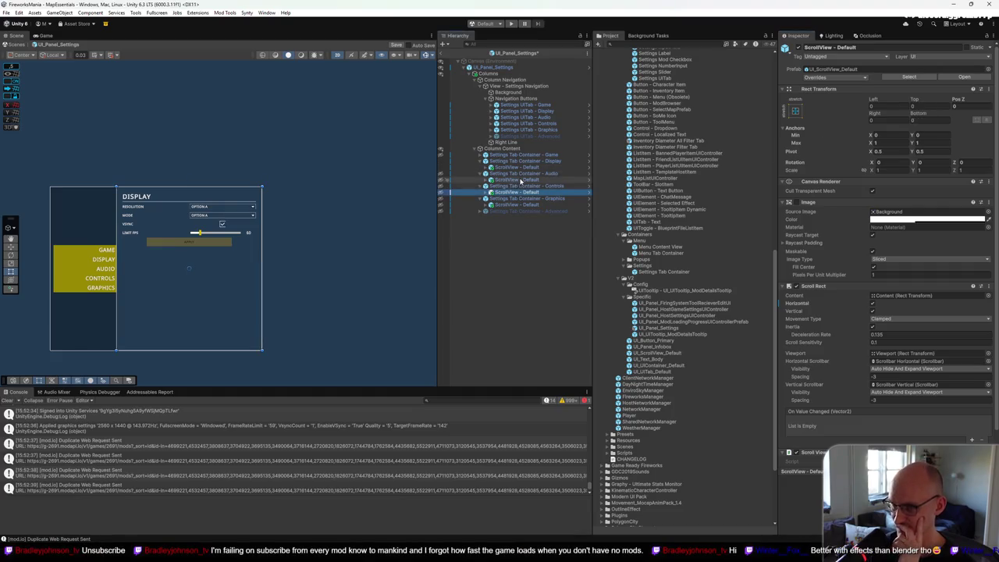
left_click(520, 180)
left_click(504, 167)
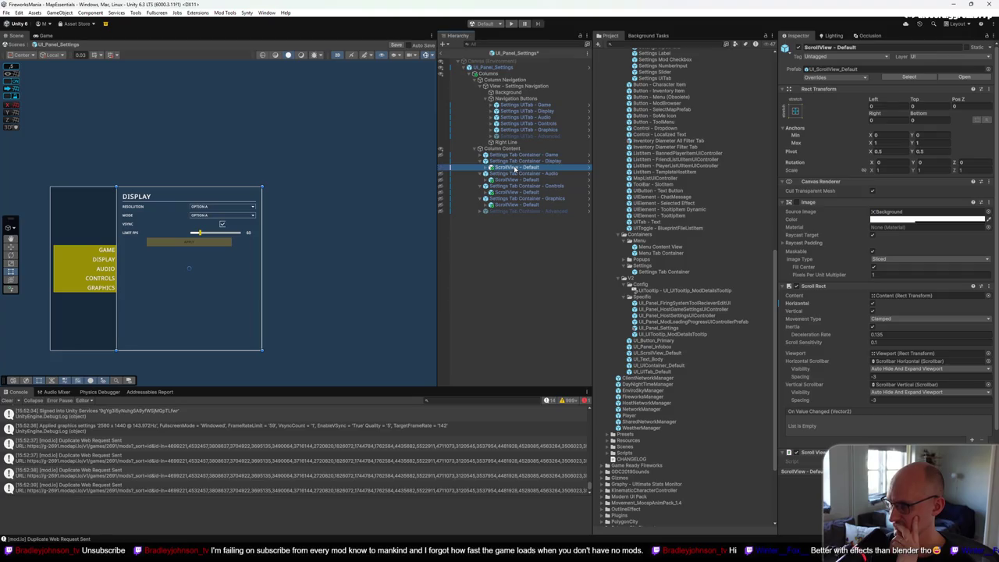
left_click(480, 154)
left_click(512, 162)
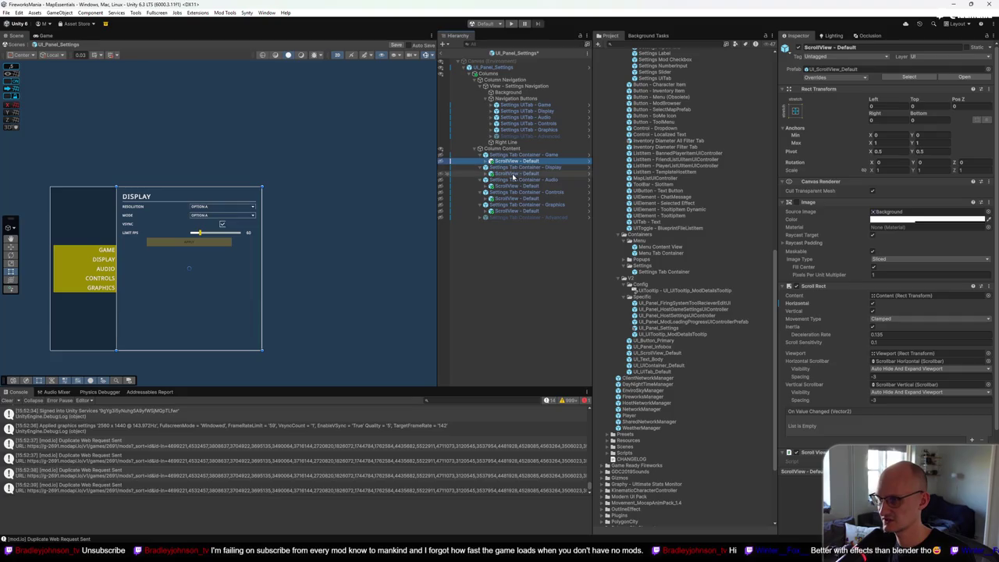
left_click(516, 174)
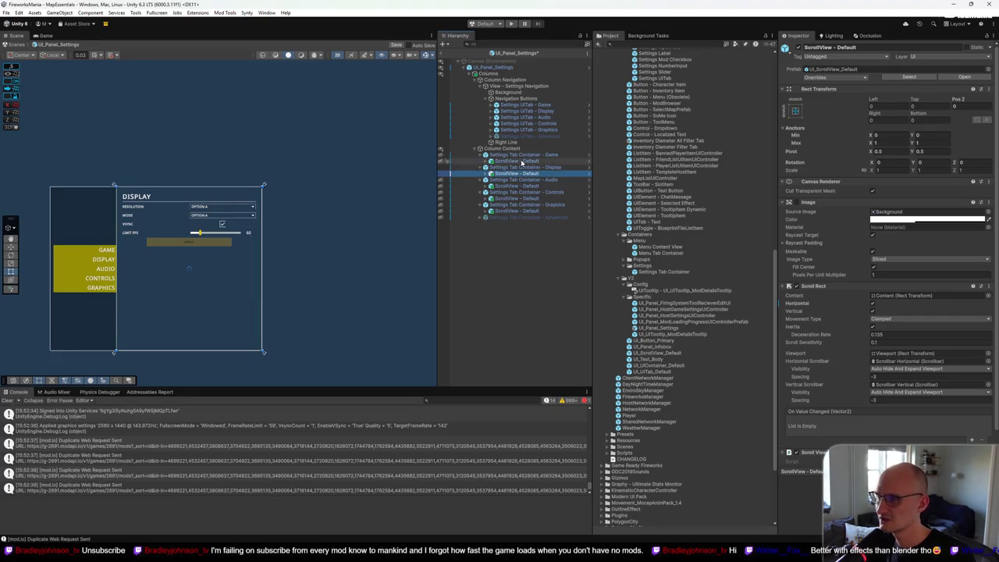
left_click(522, 162)
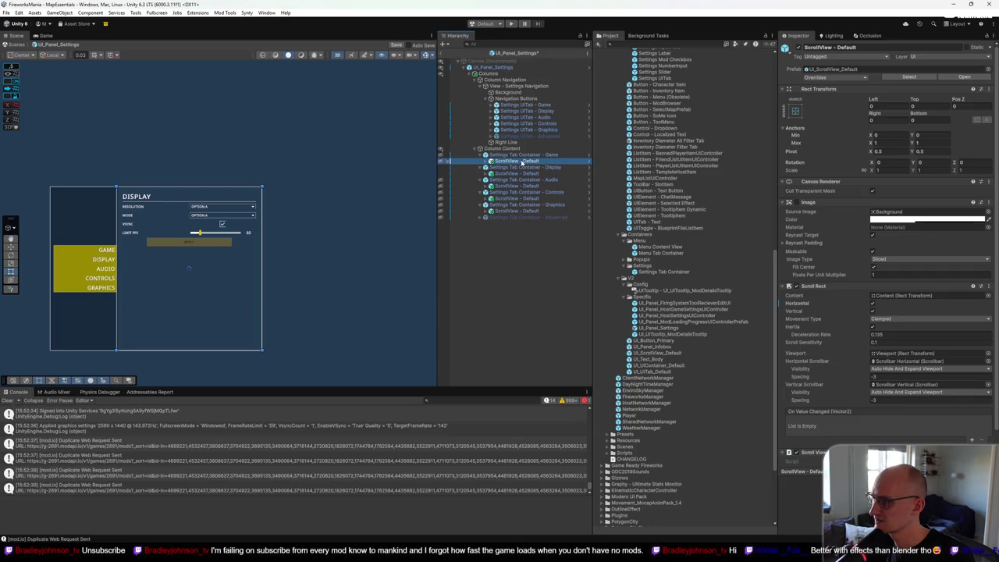
left_click(521, 174)
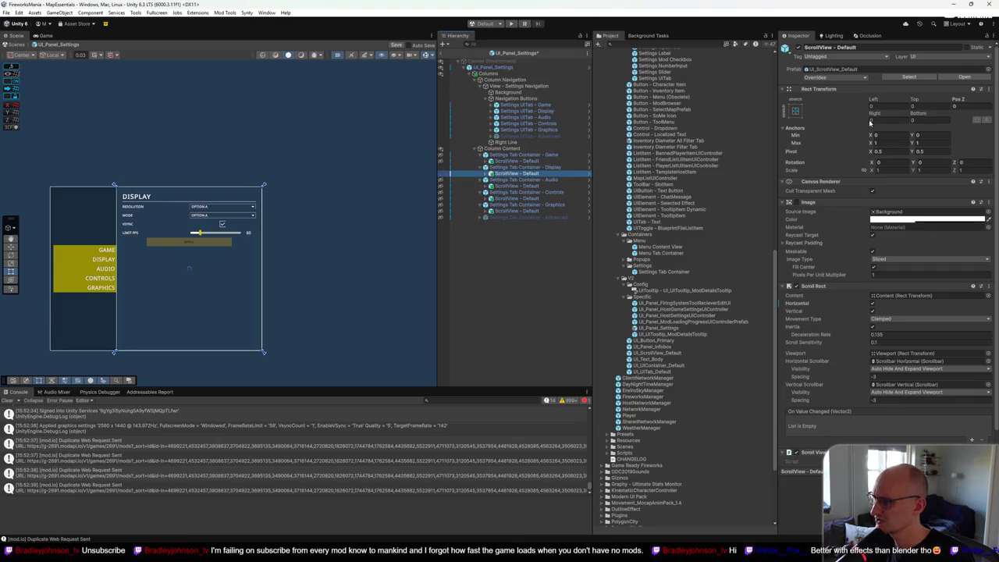
left_click(512, 186)
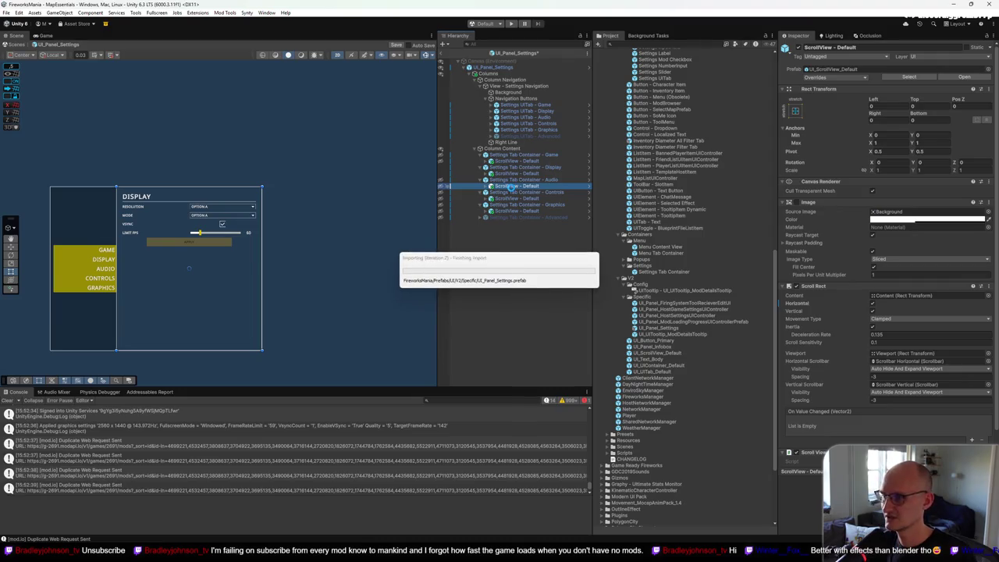
Step: Revert the Audio and Game scroll views' offsets to the prefab values
right_click(879, 103)
left_click(882, 131)
right_click(882, 134)
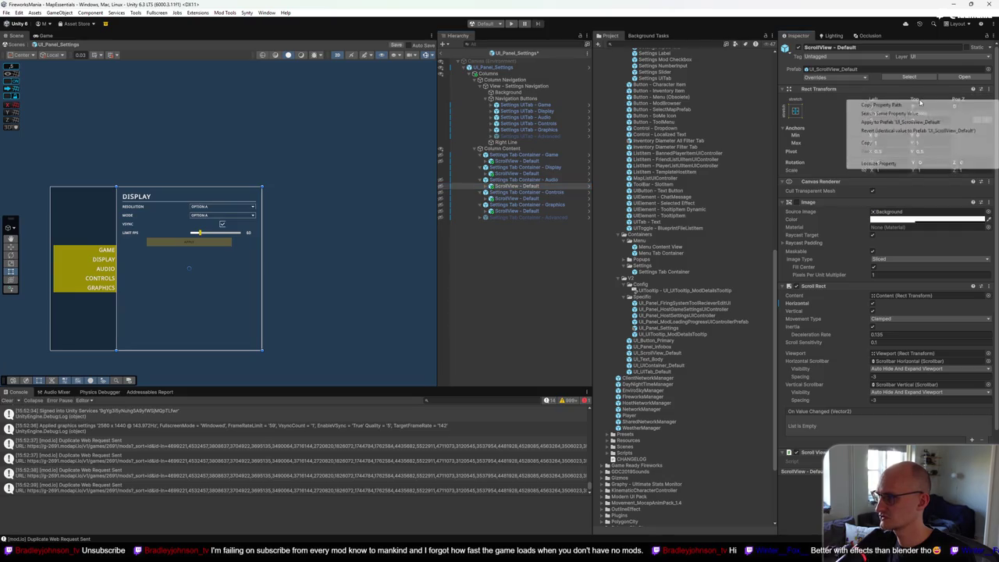
left_click(914, 134)
left_click(523, 161)
right_click(874, 101)
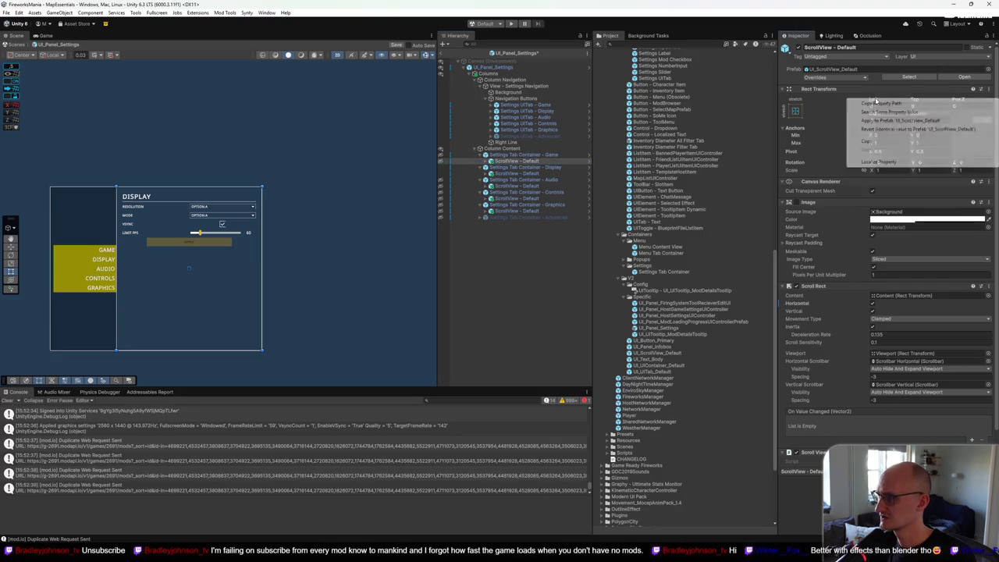
left_click(887, 128)
right_click(920, 102)
left_click(917, 127)
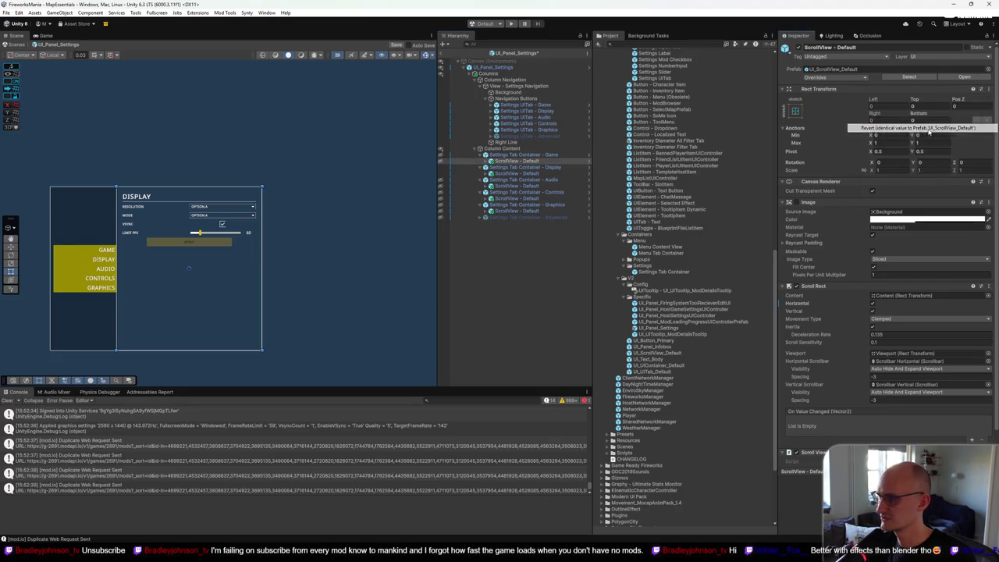
Step: Select all tab scroll views together and revert their remaining offsets to the prefab
left_click(522, 173)
left_click(524, 186, "ctrl")
left_click(519, 199, "ctrl")
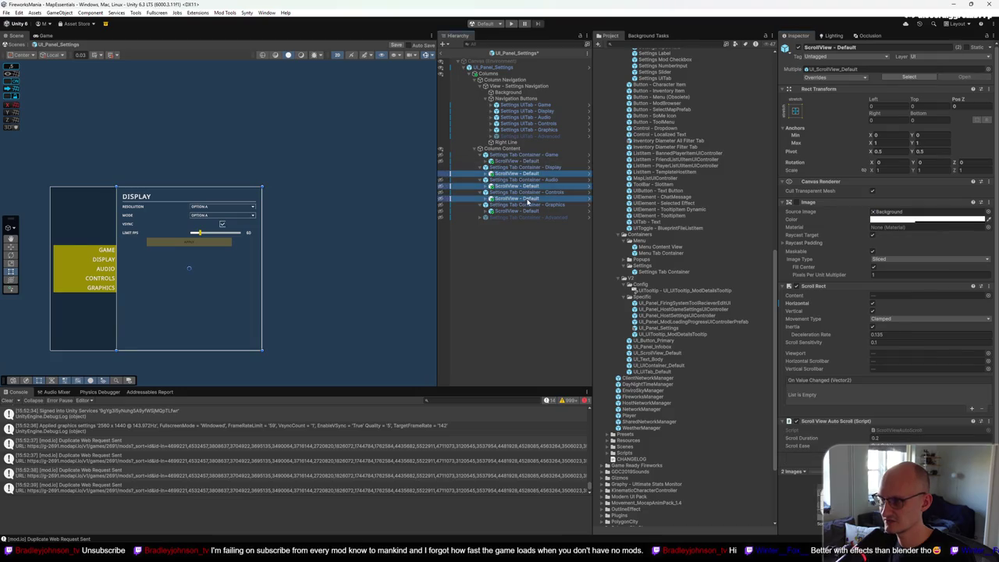
left_click(515, 211, "ctrl")
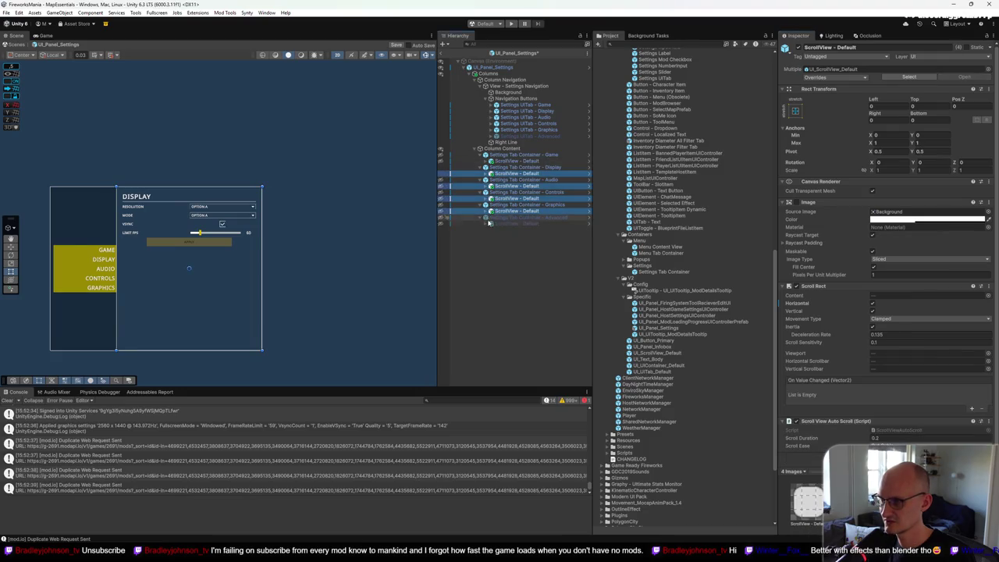
left_click(485, 222, "ctrl")
right_click(875, 100)
left_click(886, 122)
right_click(917, 102)
left_click(925, 121)
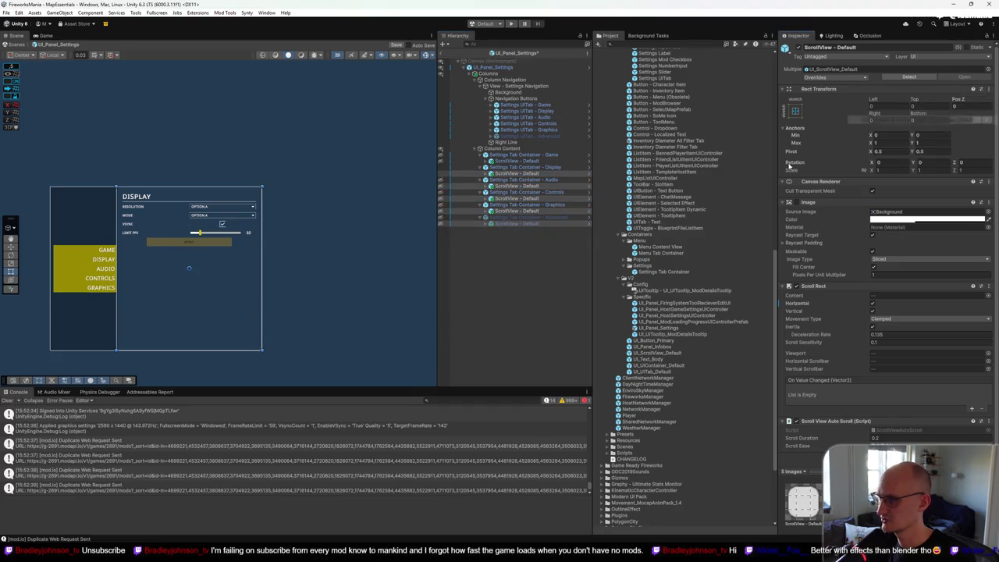
Step: Collapse the Game, Display, Controls and Graphics containers in the Hierarchy
left_click(520, 161)
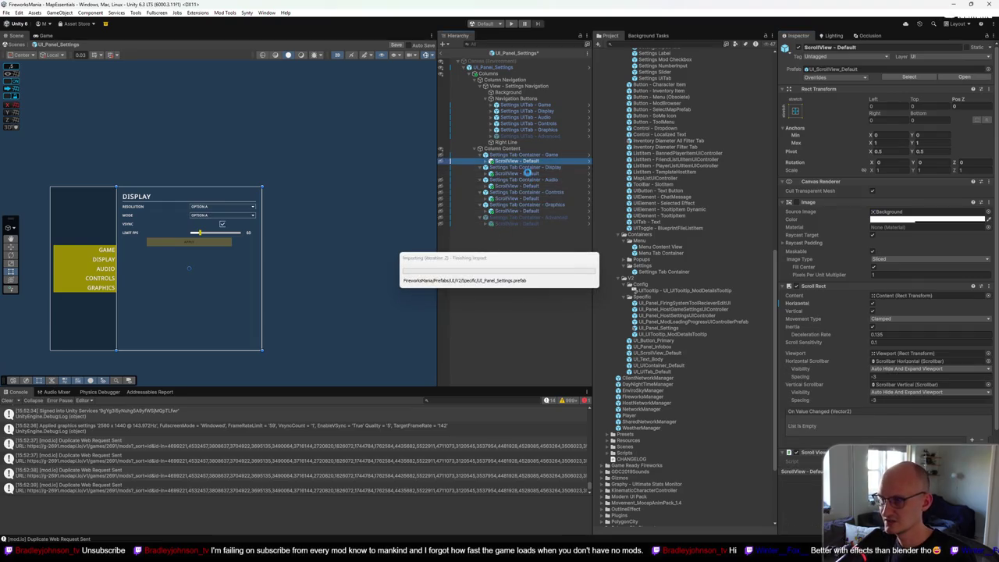
left_click(512, 155)
left_click(484, 156)
left_click(484, 161)
left_click(484, 173)
left_click(484, 180)
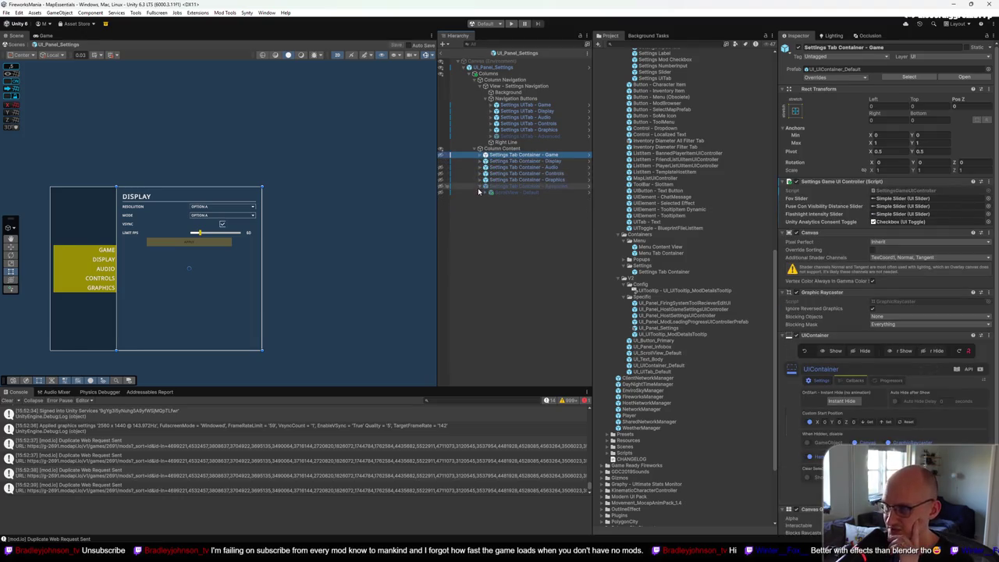
Step: Review the Display, Audio, Controls and Graphics tab containers, then enlarge the game view
left_click(524, 162)
left_click(525, 167)
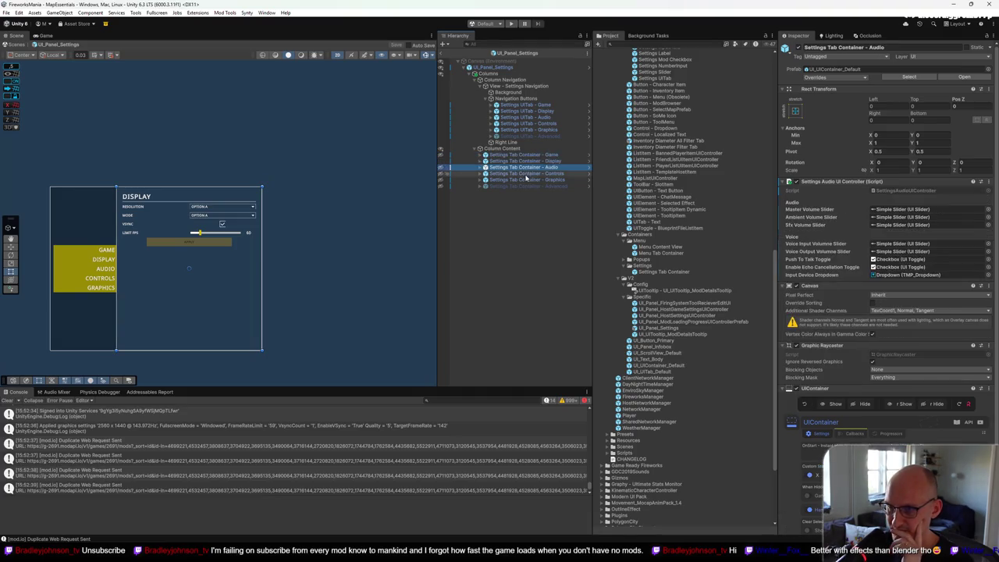
left_click(525, 174)
left_click(526, 180)
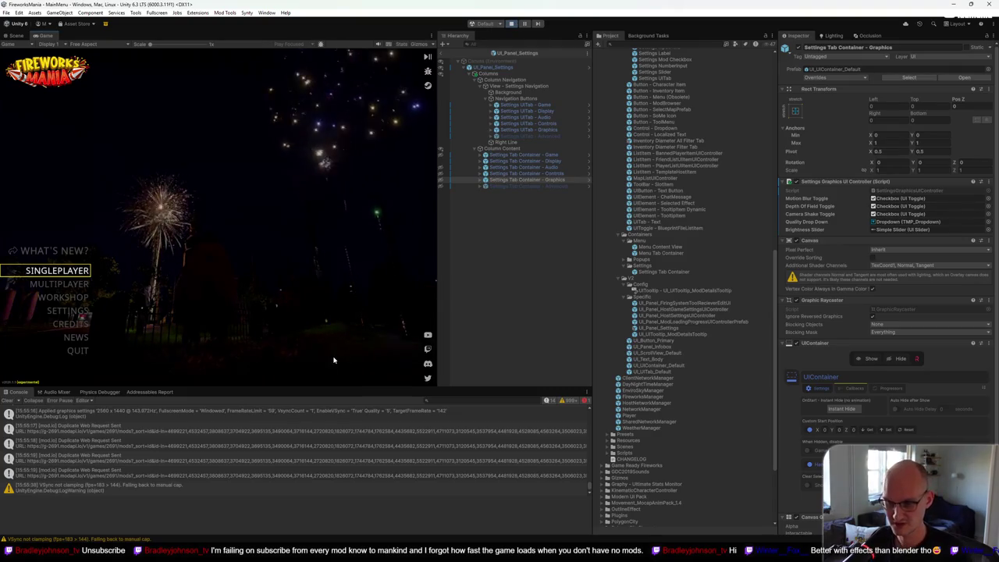
key("F11")
Step: Browse the Workshop, Singleplayer and Multiplayer screens, then bring up the in-game Settings menu
left_click(153, 391)
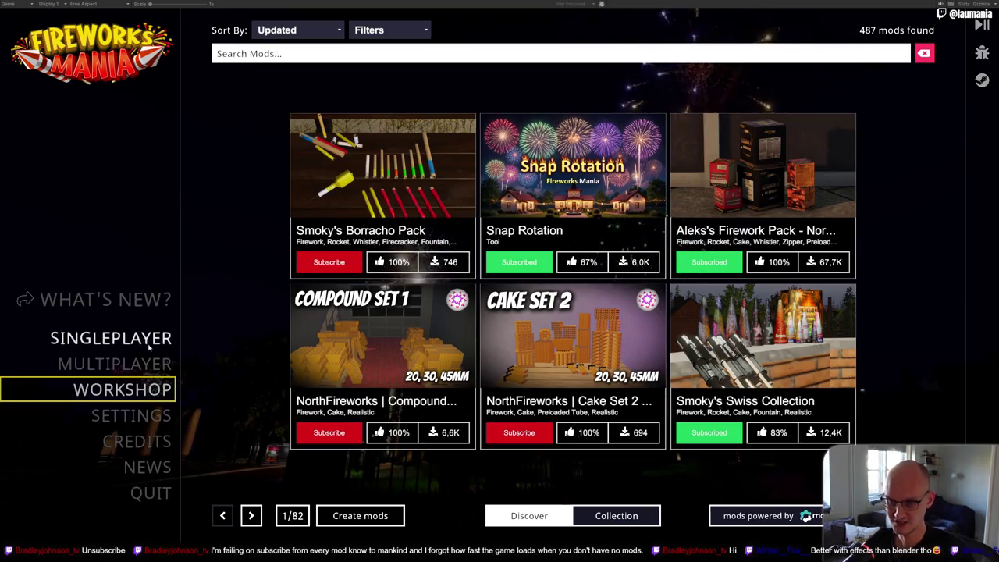
left_click(150, 343)
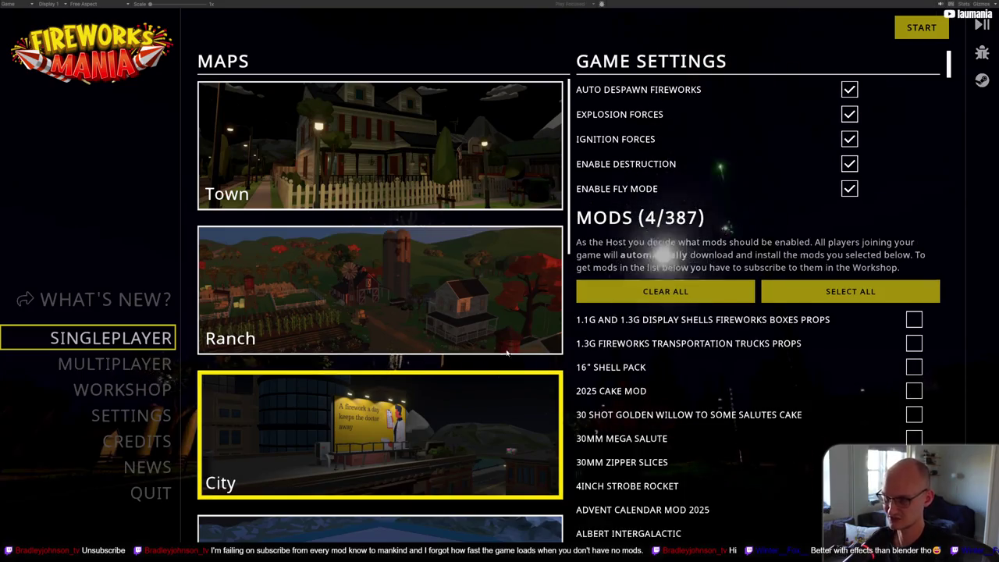
left_click(145, 389)
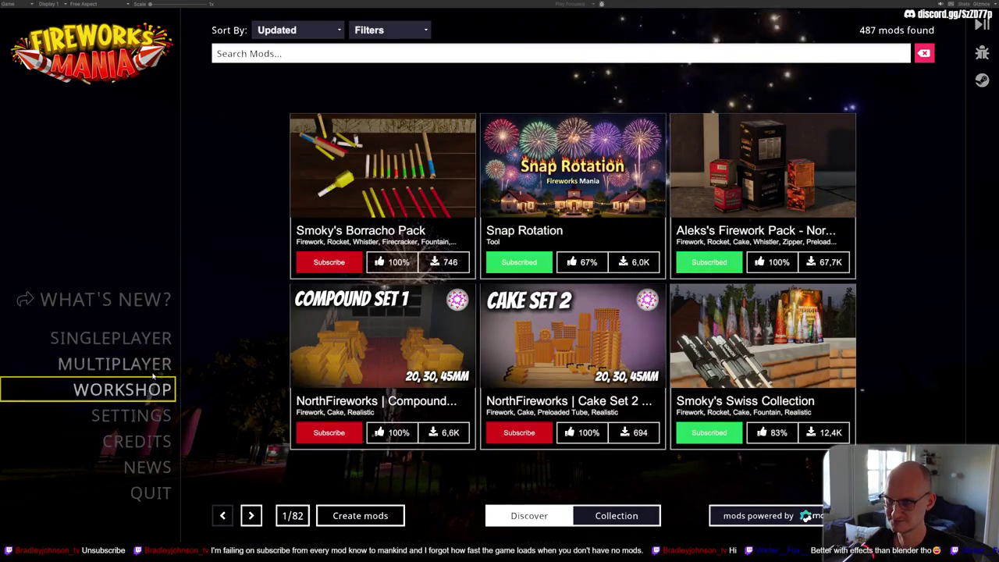
left_click(153, 363)
left_click(159, 340)
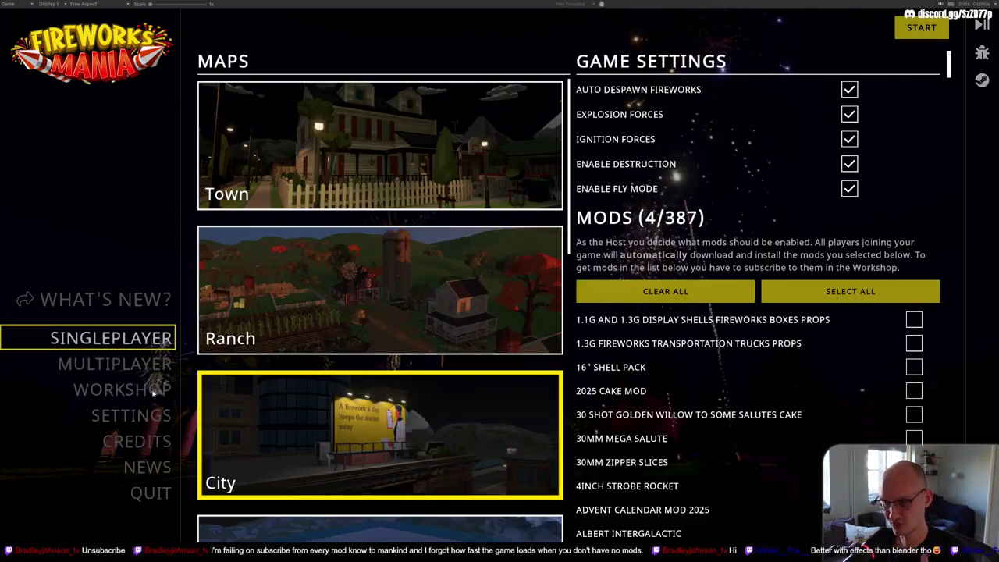
left_click(156, 391)
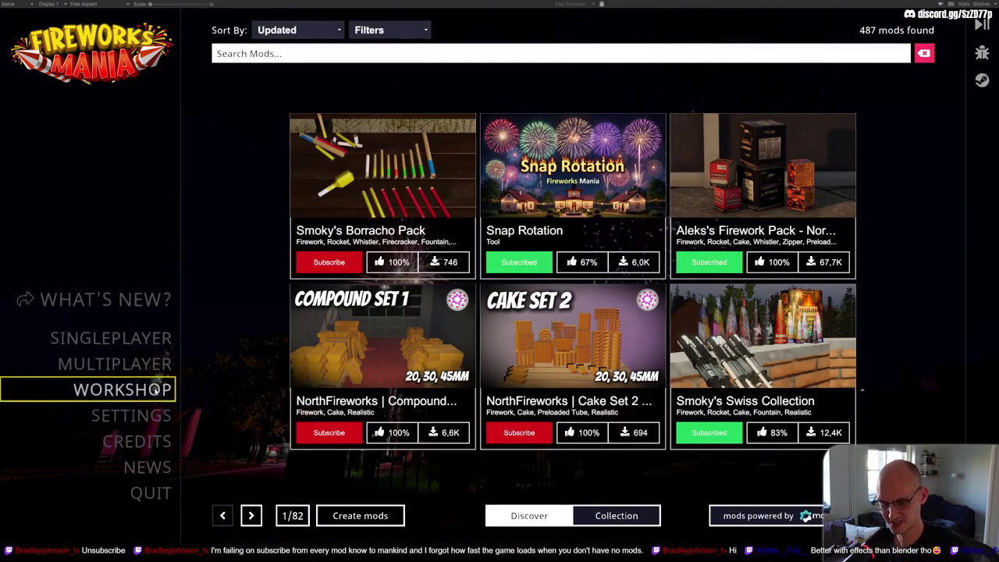
key("shift+space")
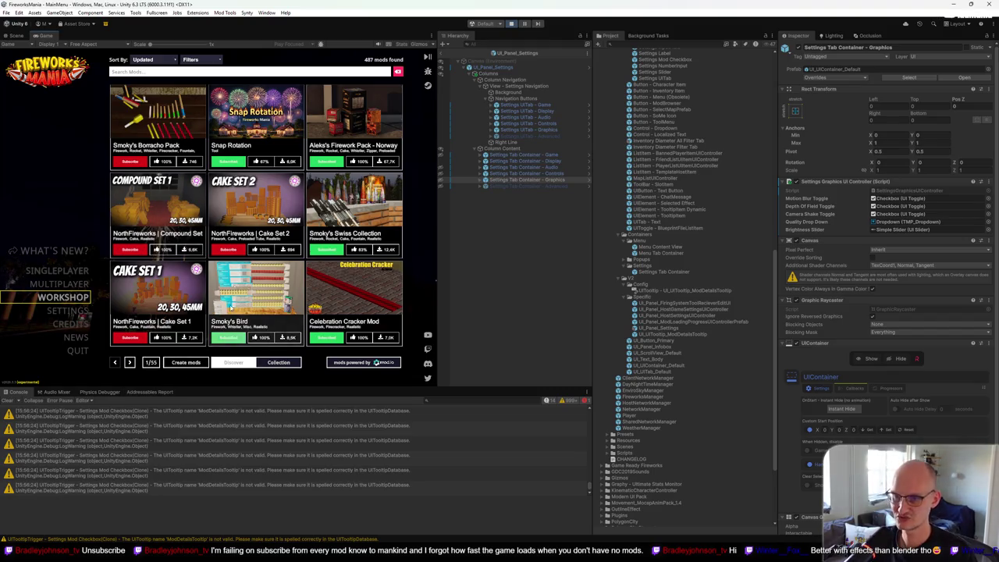
key("shift+space")
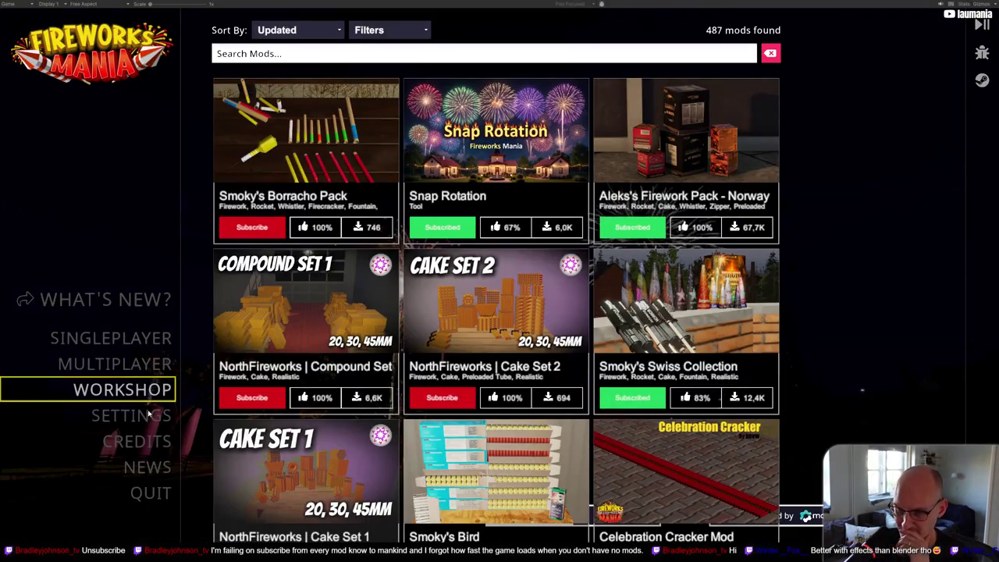
left_click(144, 414)
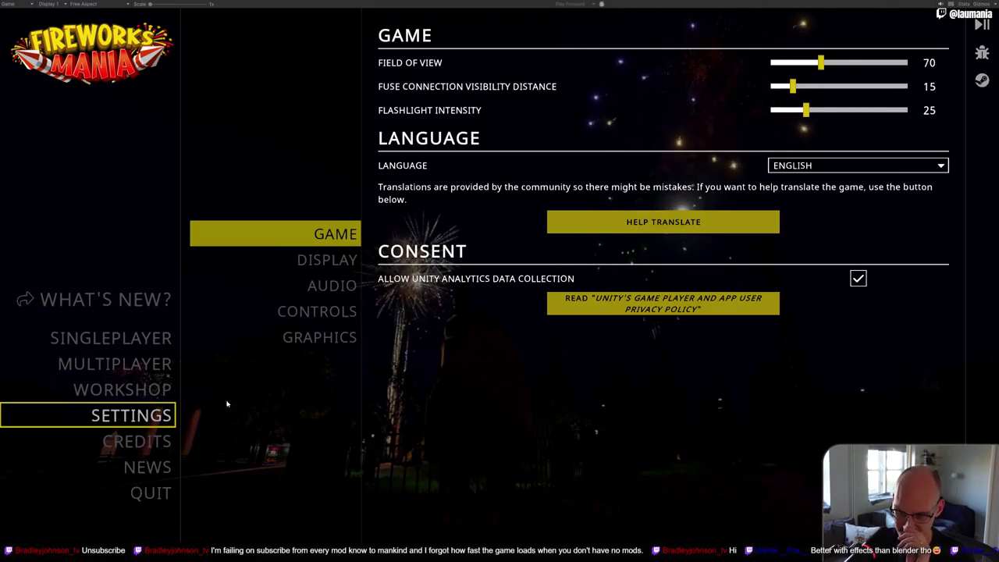
Step: Look through the Display, Audio, Controls and Graphics settings pages
left_click(332, 260)
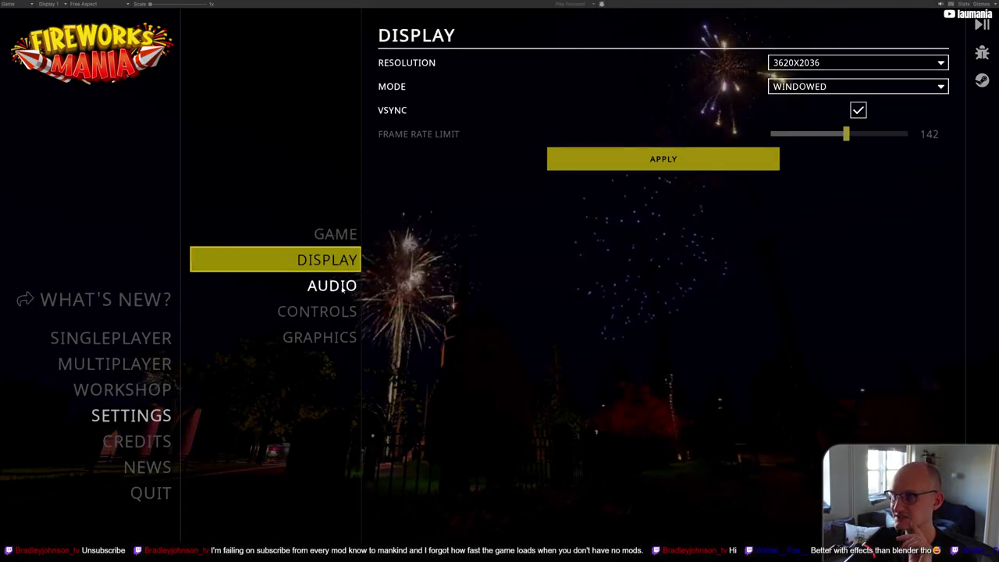
left_click(344, 287)
left_click(337, 311)
left_click(337, 336)
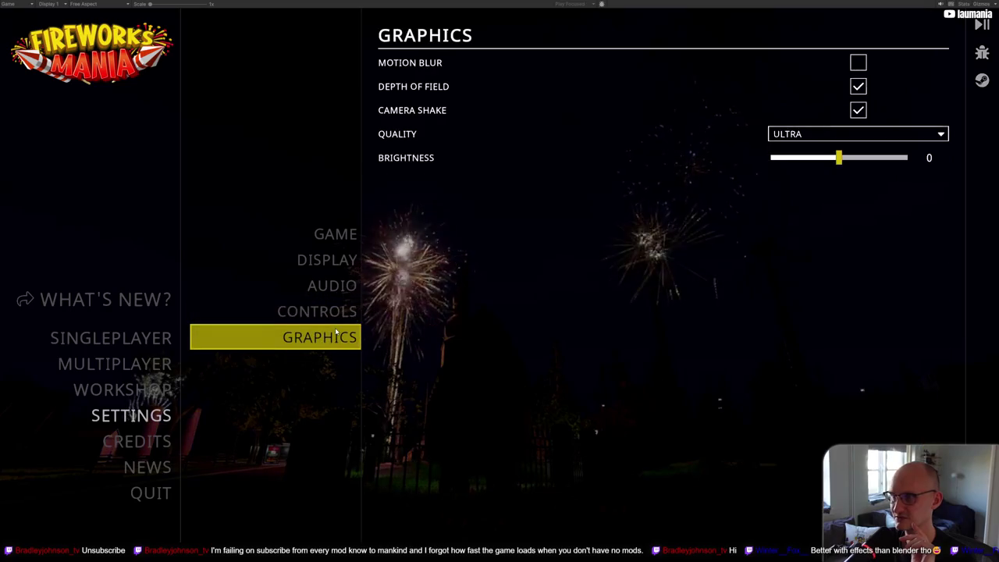
left_click(337, 311)
left_click(340, 286)
left_click(343, 260)
left_click(345, 236)
left_click(343, 260)
left_click(341, 285)
left_click(340, 311)
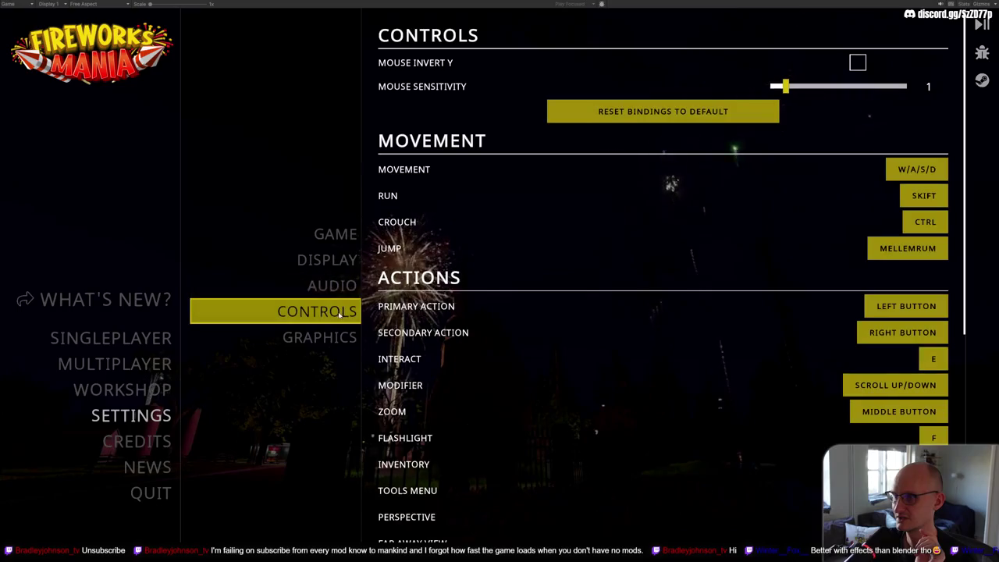
left_click(337, 336)
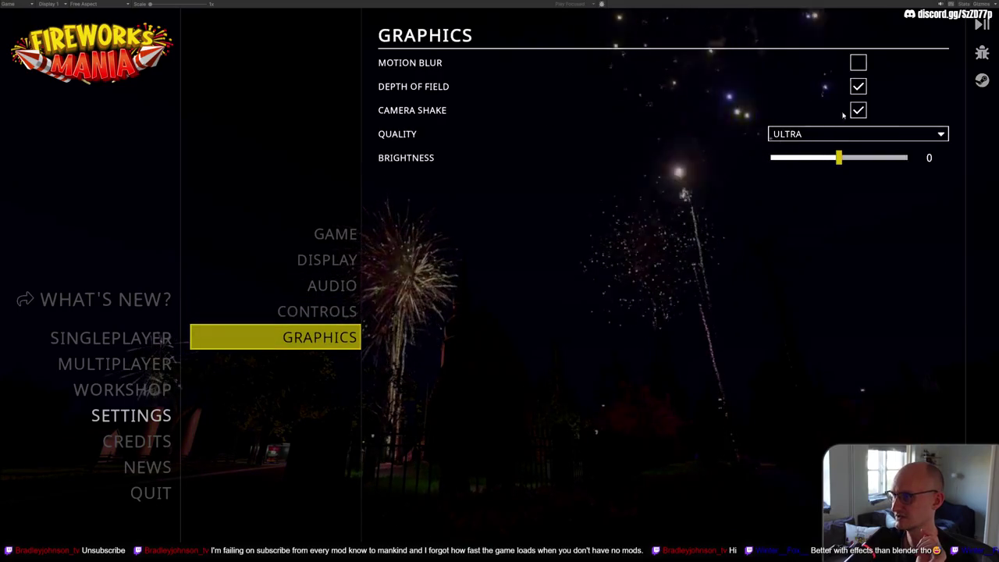
Step: Try graphics quality HIGH and motion blur, leaving quality on ULTRA and motion blur off
left_click(814, 134)
left_click(811, 179)
left_click(814, 137)
left_click(816, 202)
mouse_move(839, 159)
left_mouse_down()
mouse_move(789, 159)
mouse_move(839, 159)
left_mouse_up()
left_click(860, 65)
left_click(860, 66)
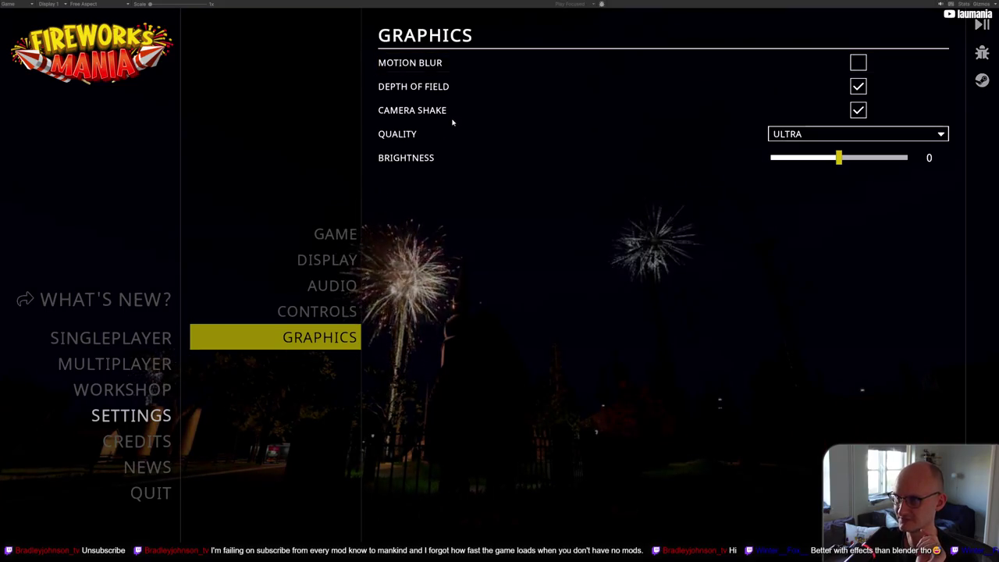
Step: Return to the general settings page and start a singleplayer game on City
left_click(336, 234)
left_click(335, 259)
left_click(336, 286)
left_click(328, 311)
left_click(332, 286)
left_click(335, 235)
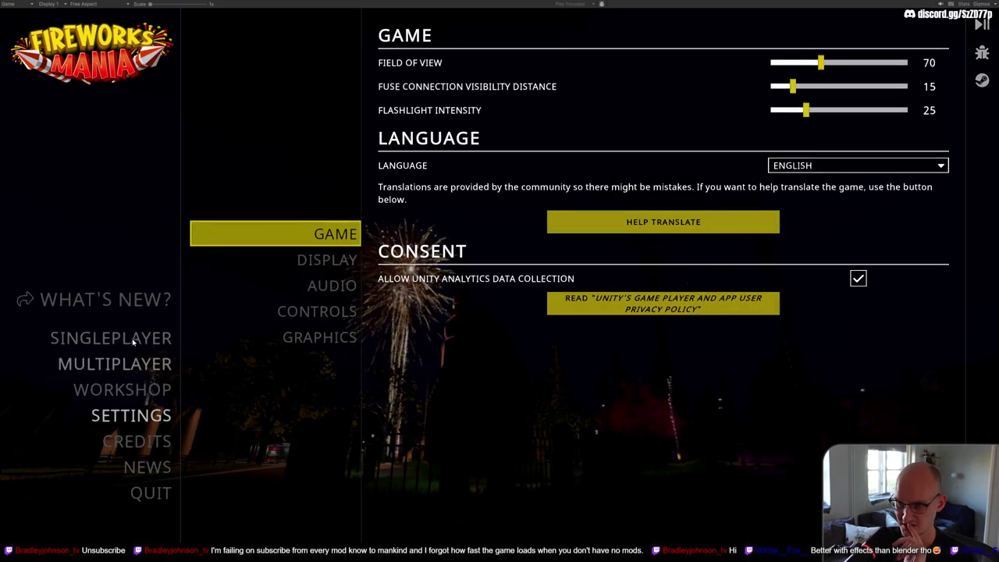
left_click(133, 341)
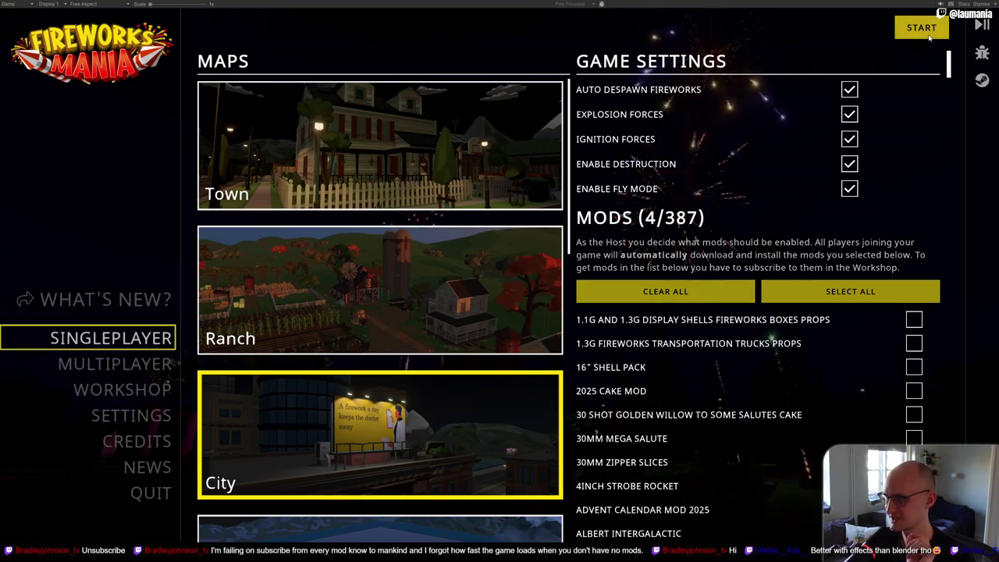
key("Escape")
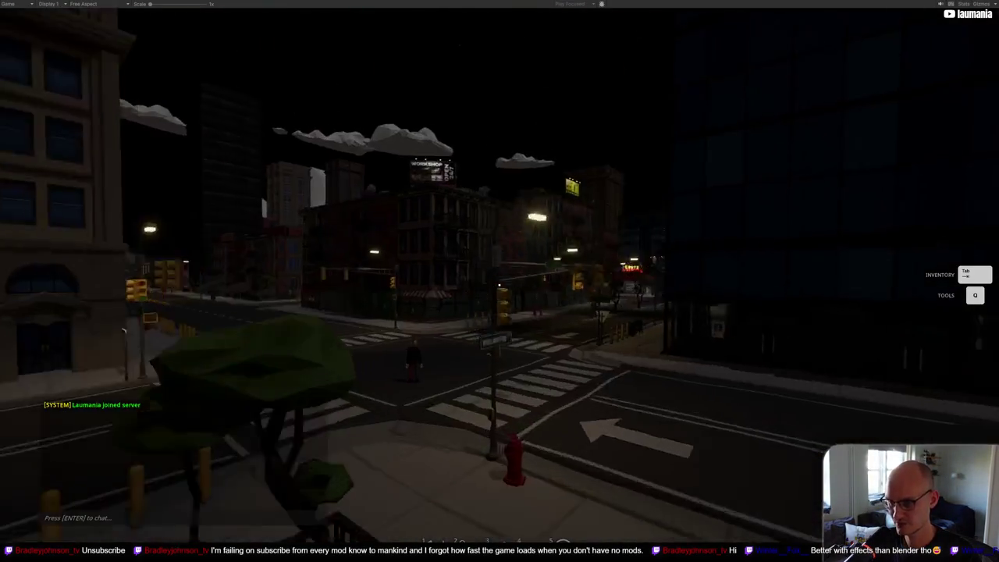
Step: Check the fireworks inventory and the settings' control bindings, then reopen the inventory
key("Tab")
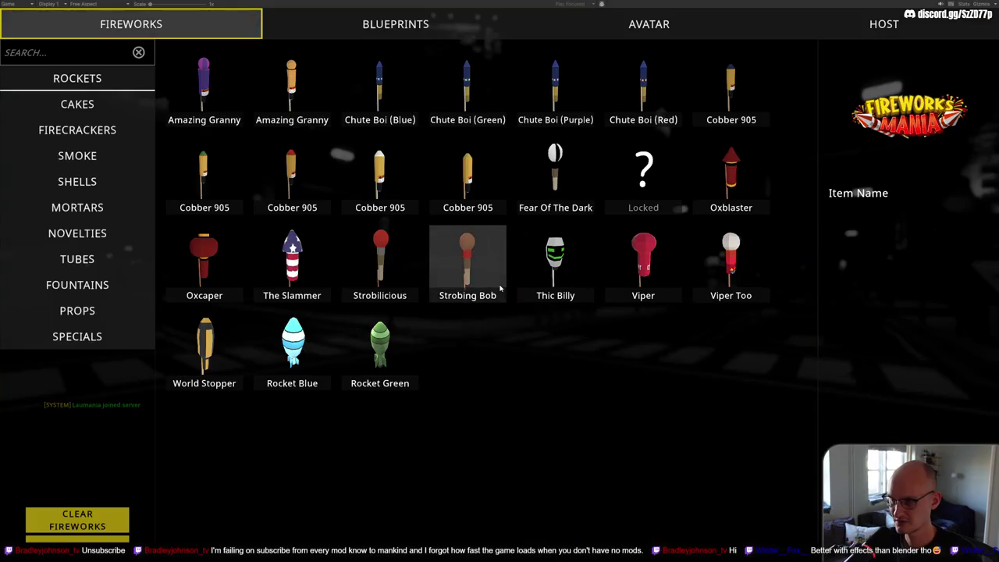
key("Escape")
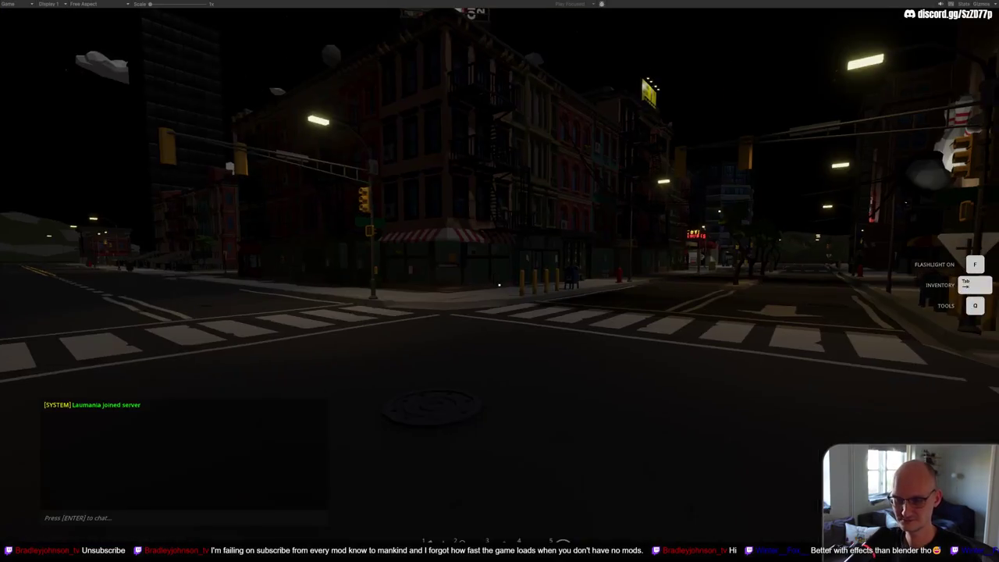
key("Escape")
left_click(345, 264)
left_click(347, 285)
left_click(343, 310)
left_click(343, 286)
left_click(344, 260)
left_click(343, 234)
key("Escape")
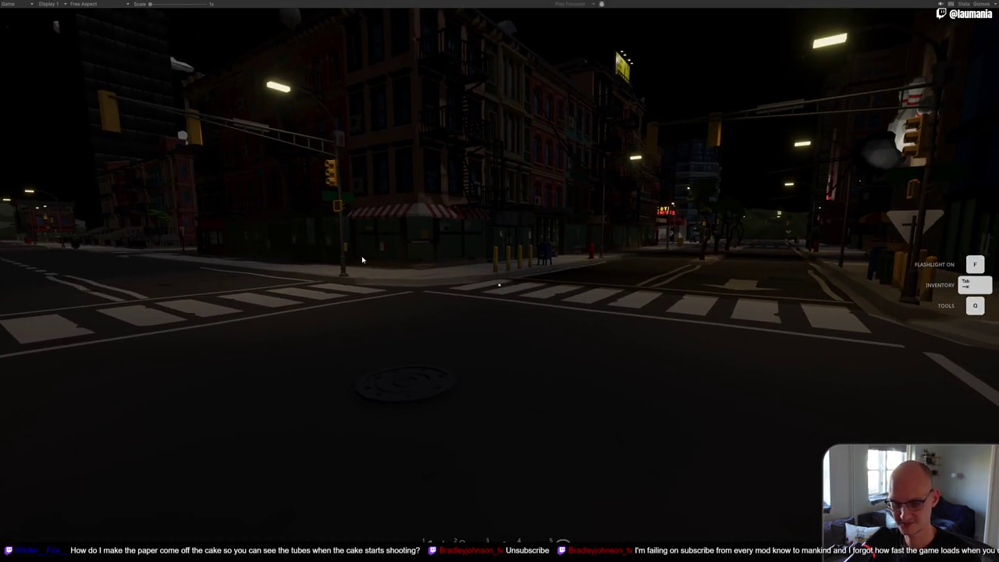
key("Tab")
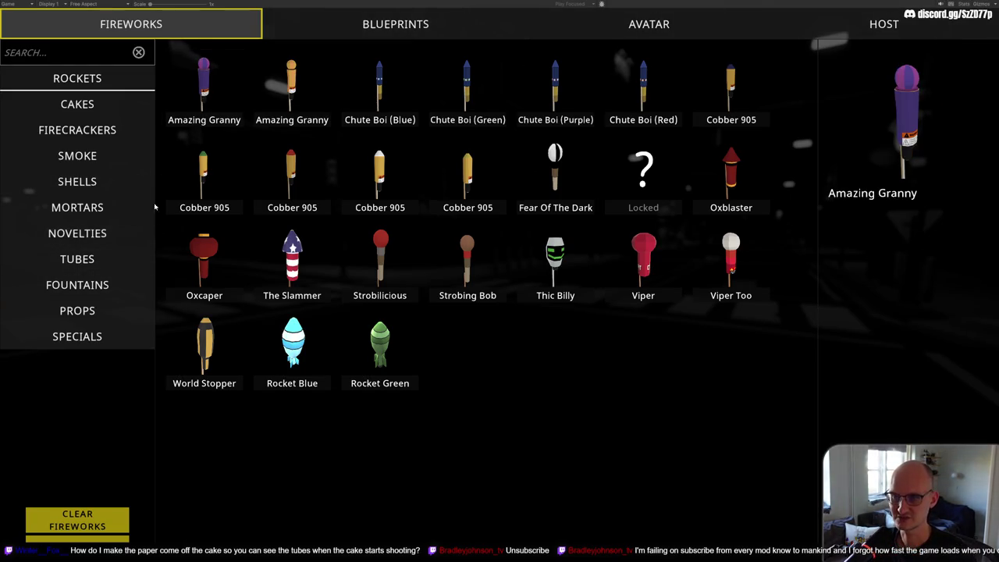
Step: Browse the shells, smoke, novelties, rockets and mortars categories and peek at the avatar page
left_click(87, 181)
left_click(77, 155)
left_click(103, 233)
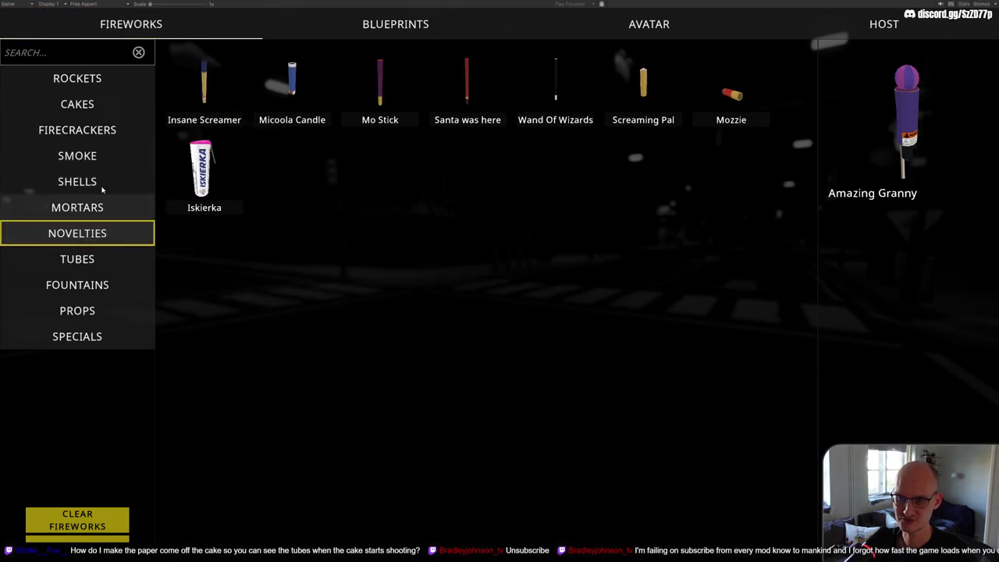
left_click(101, 181)
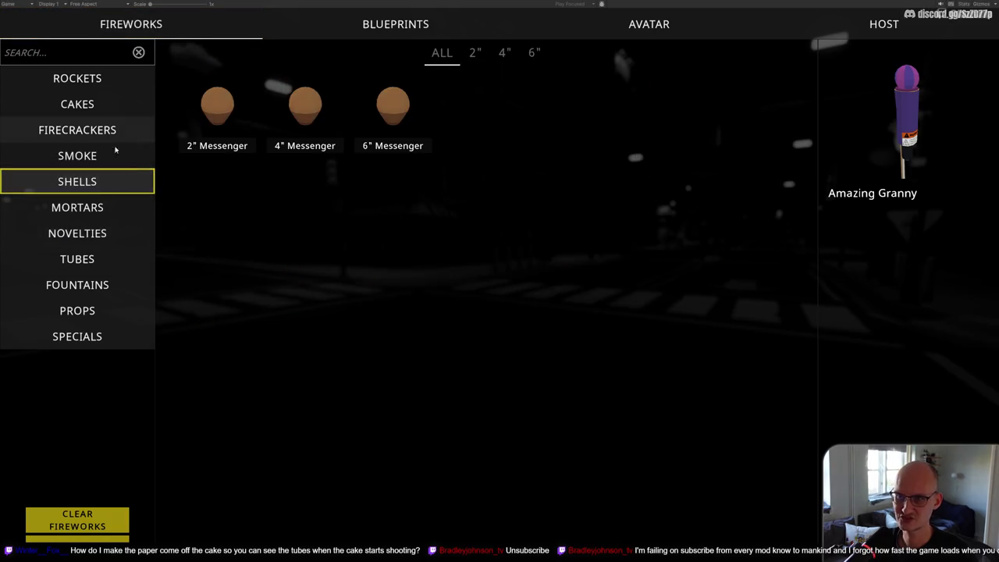
left_click(115, 81)
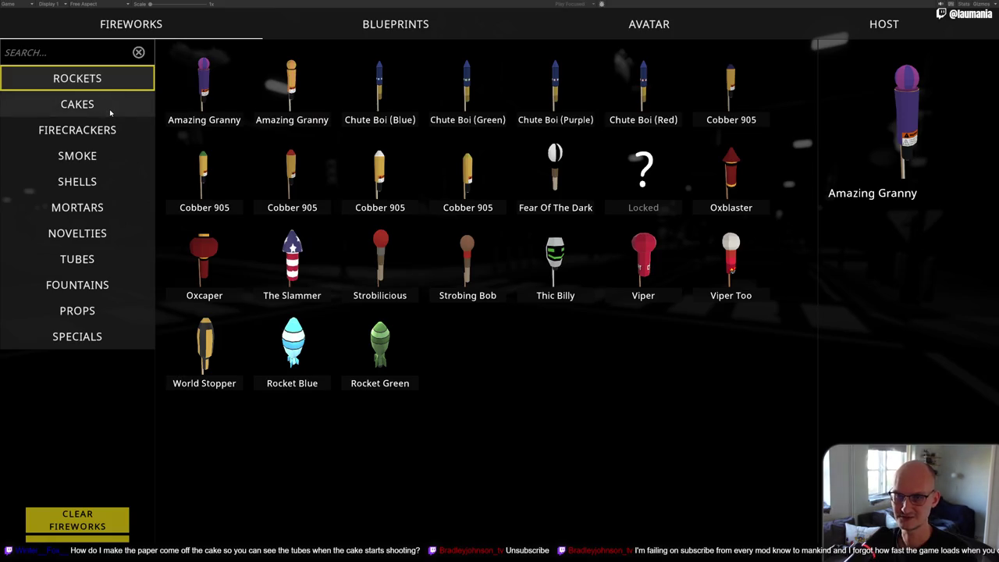
left_click(110, 110)
left_click(104, 131)
left_click(105, 156)
left_click(105, 181)
left_click(104, 206)
key("Up")
key("Right")
key("Right")
key("Right")
key("Left")
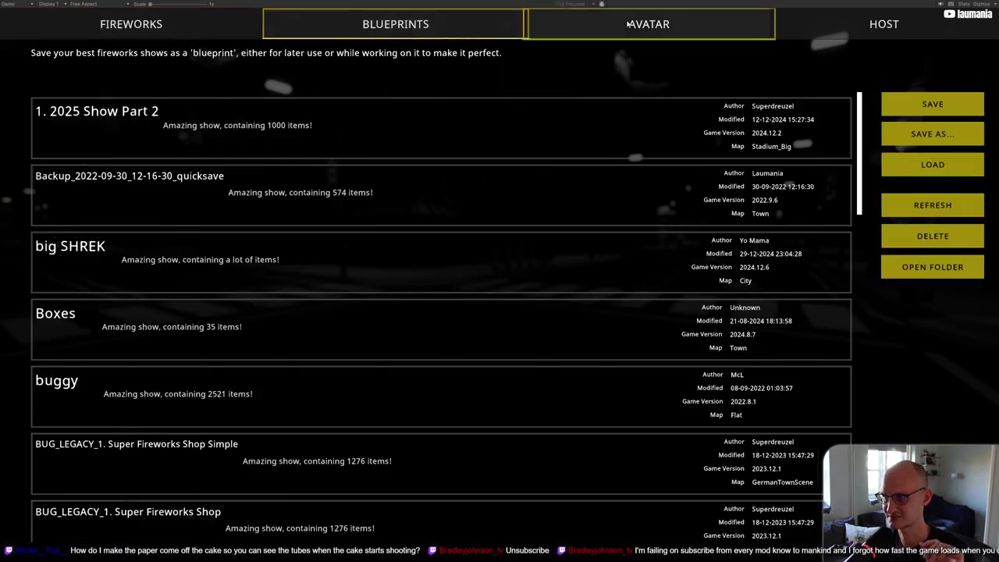
key("Left")
key("Left")
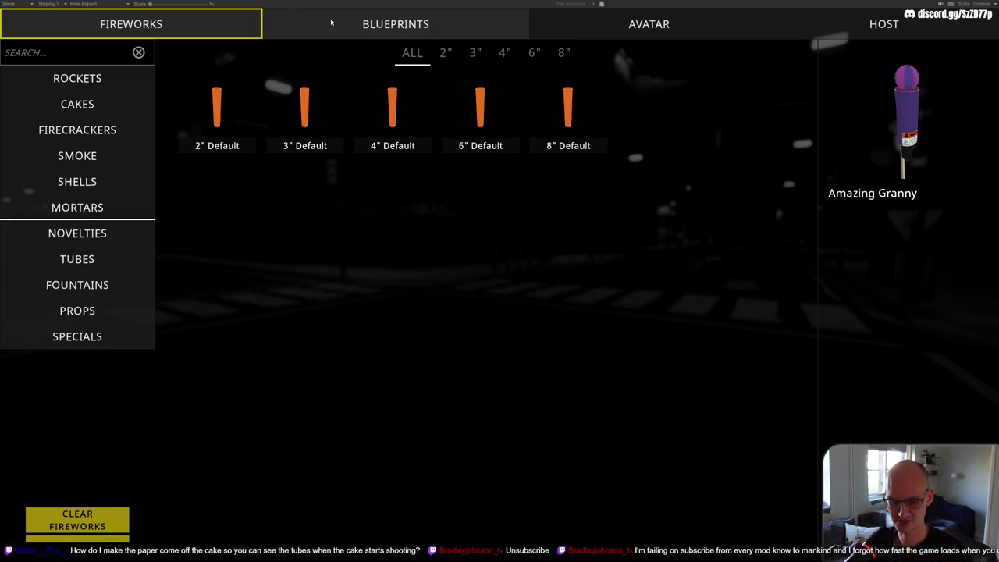
Step: Browse the firecrackers, cakes and tubes categories, then close the inventory and exit full-screen view
left_click(125, 127)
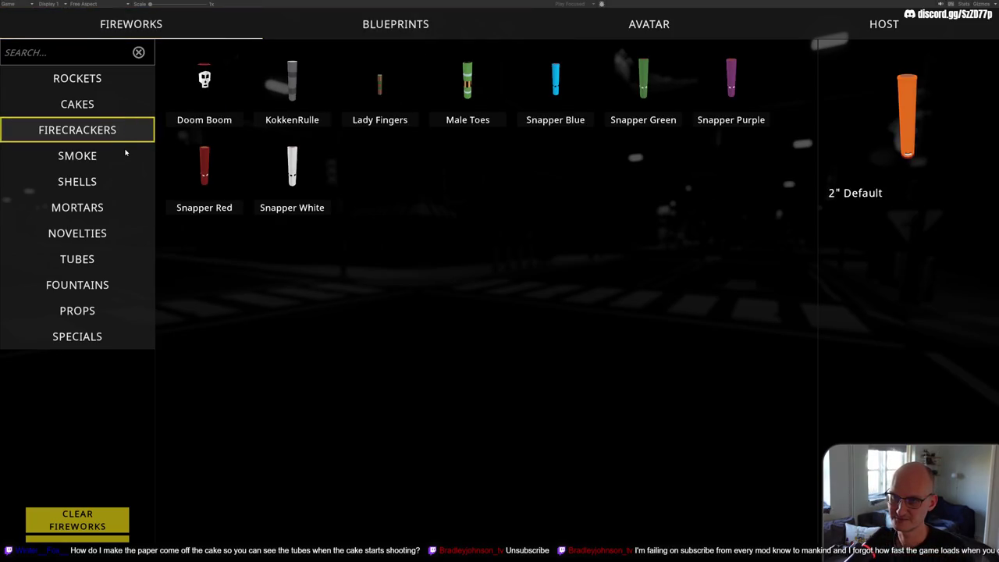
left_click(116, 162)
left_click(110, 186)
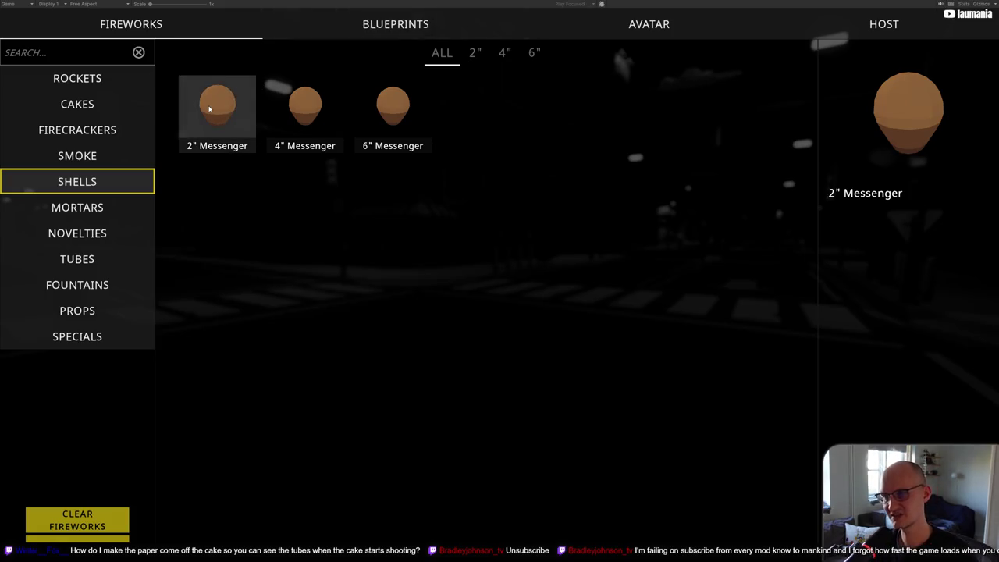
left_click(109, 112)
left_click(107, 232)
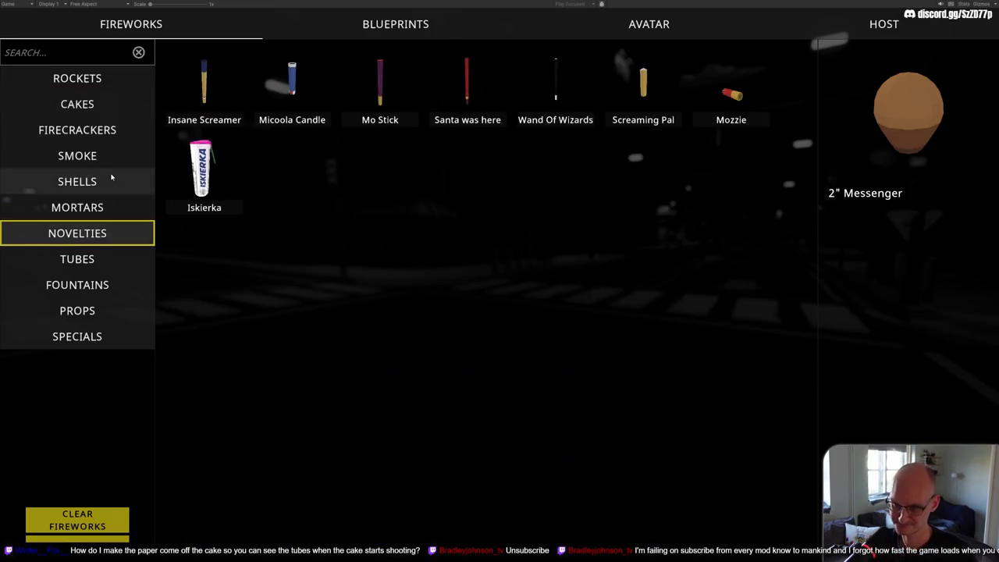
left_click(109, 185)
left_click(107, 206)
left_click(100, 266)
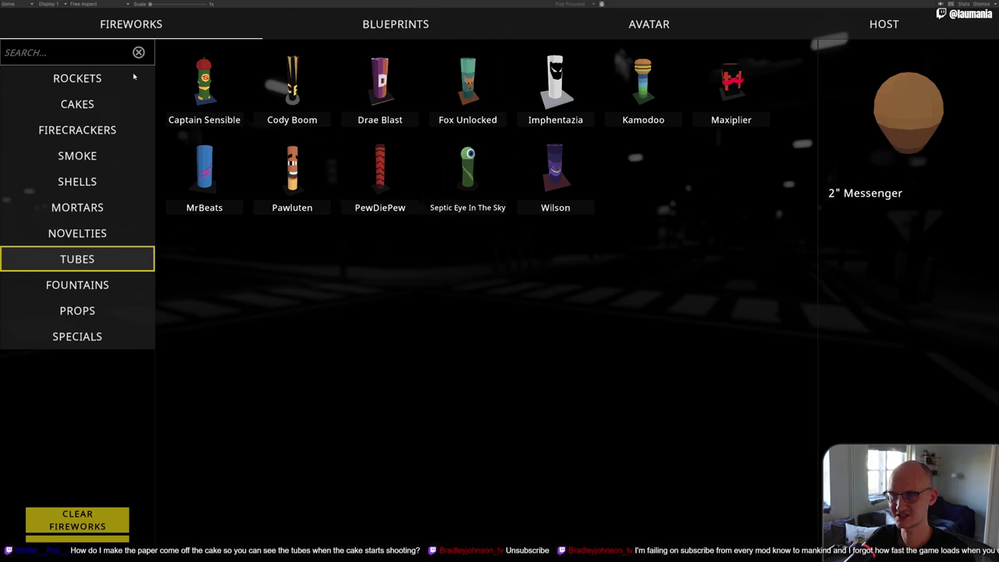
left_click(101, 130)
left_click(102, 160)
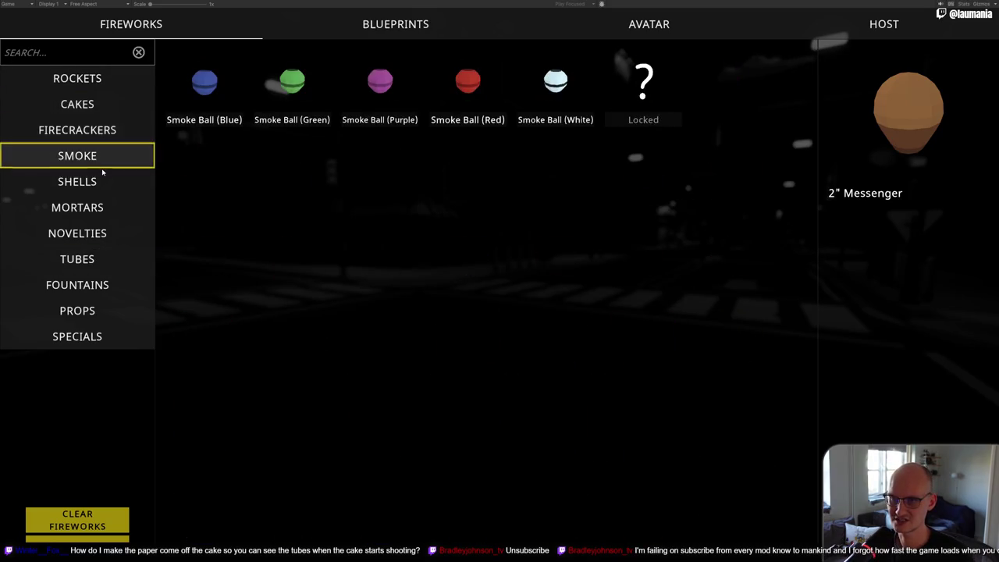
left_click(102, 172)
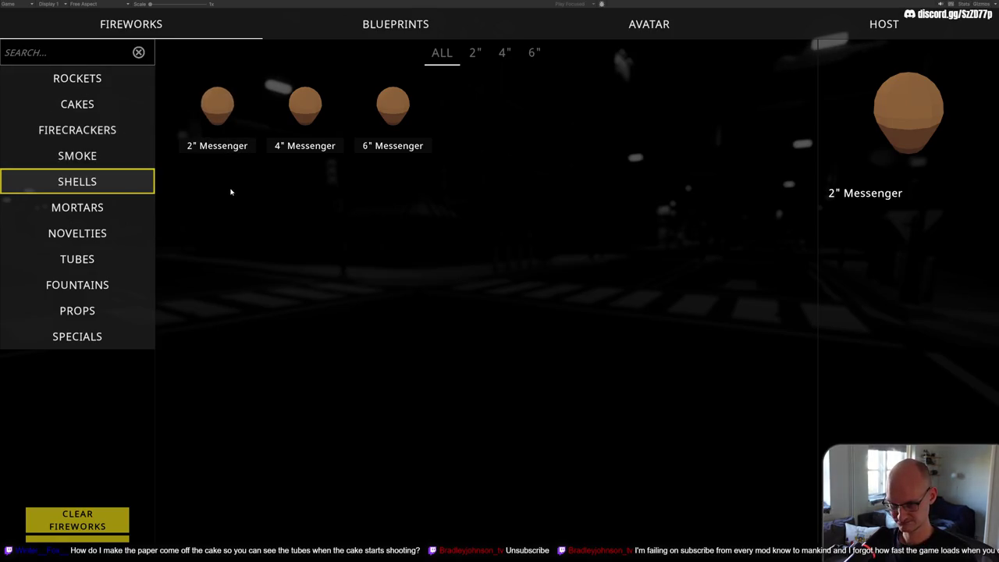
key("Escape")
key("shift+space")
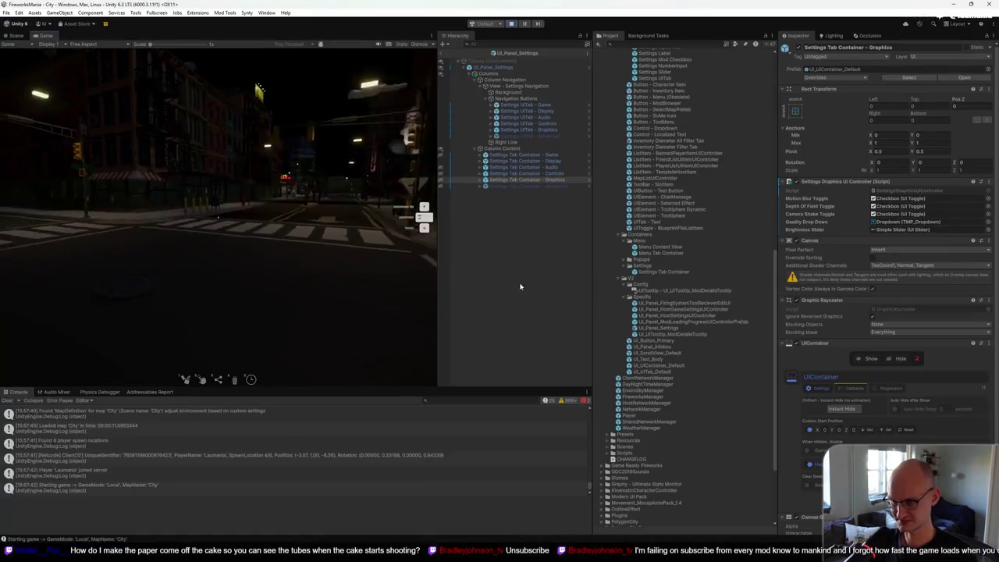
Step: Stop Play mode and check the scene for references to Settings Tab Container
key("Escape")
left_click(511, 25)
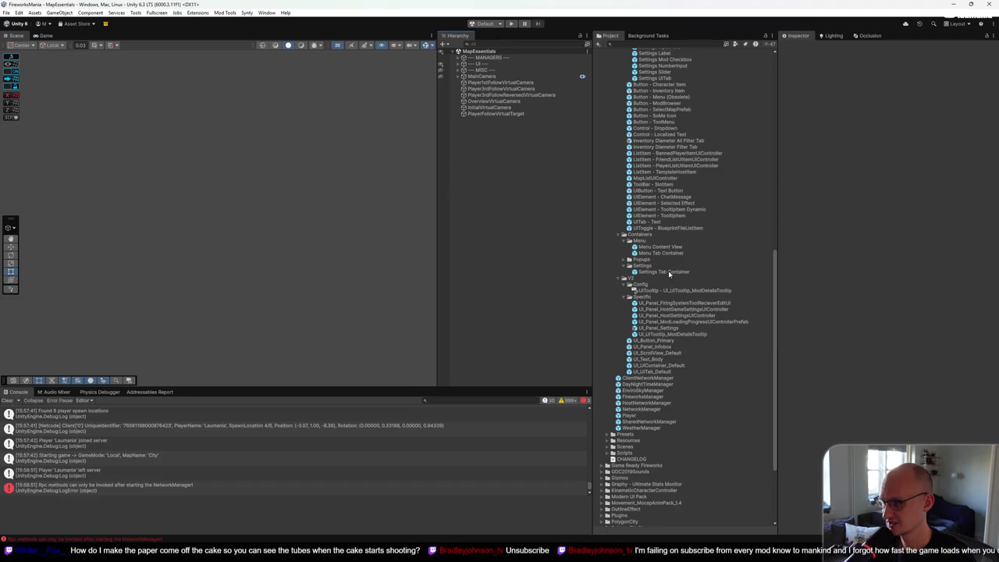
right_click(670, 272)
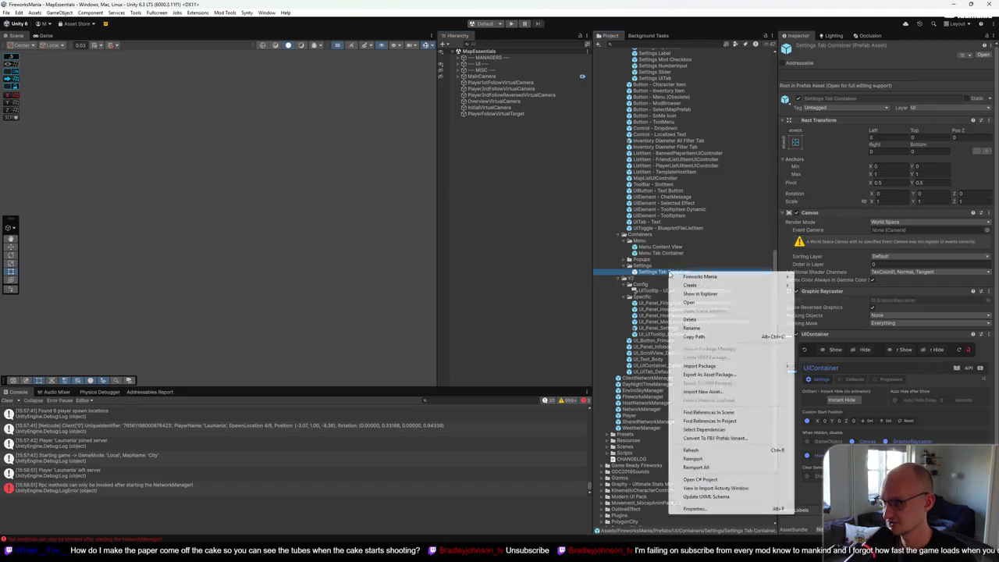
left_click(741, 421)
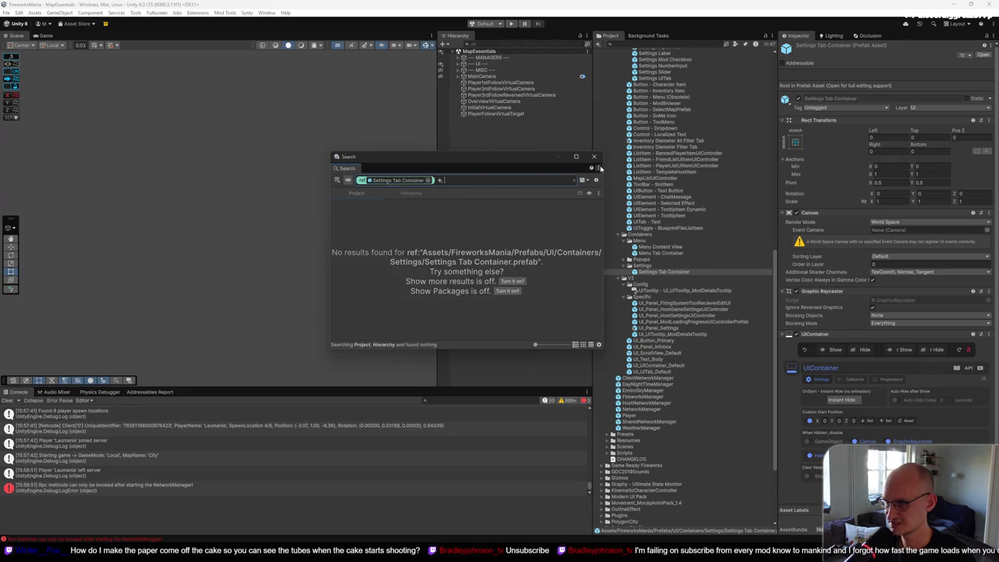
left_click(595, 157)
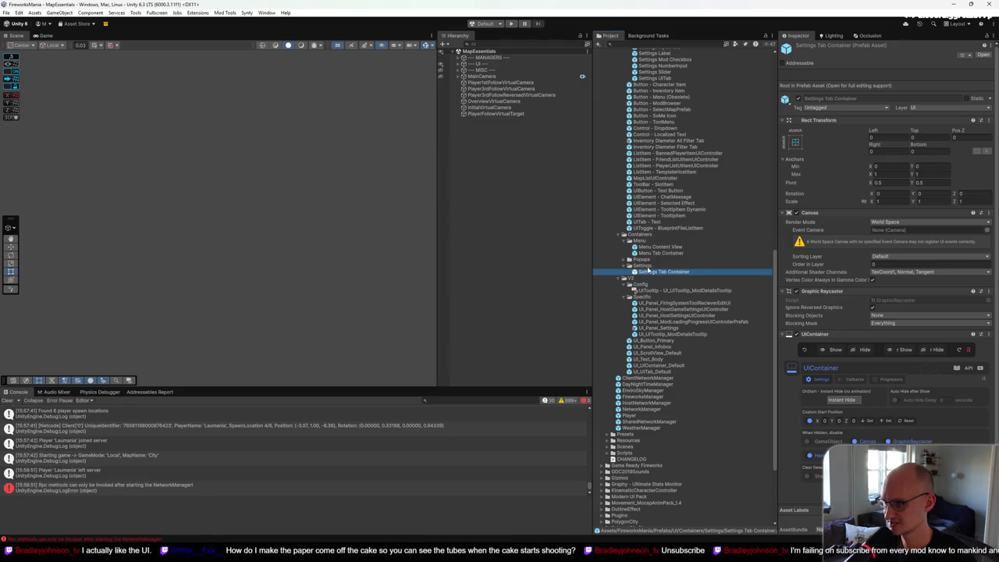
Step: Delete the Settings folder from the project
right_click(648, 269)
left_click(670, 316)
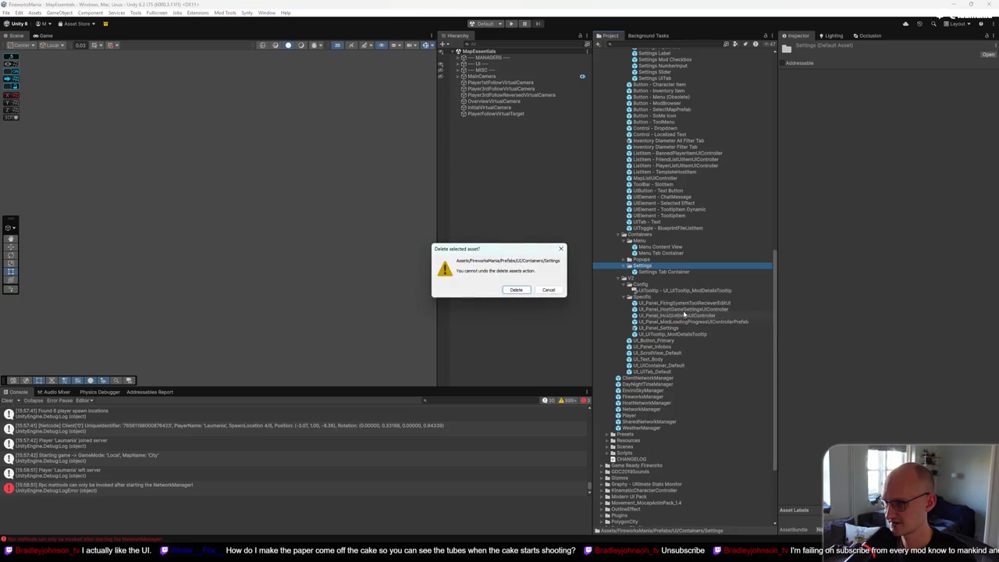
left_click(517, 290)
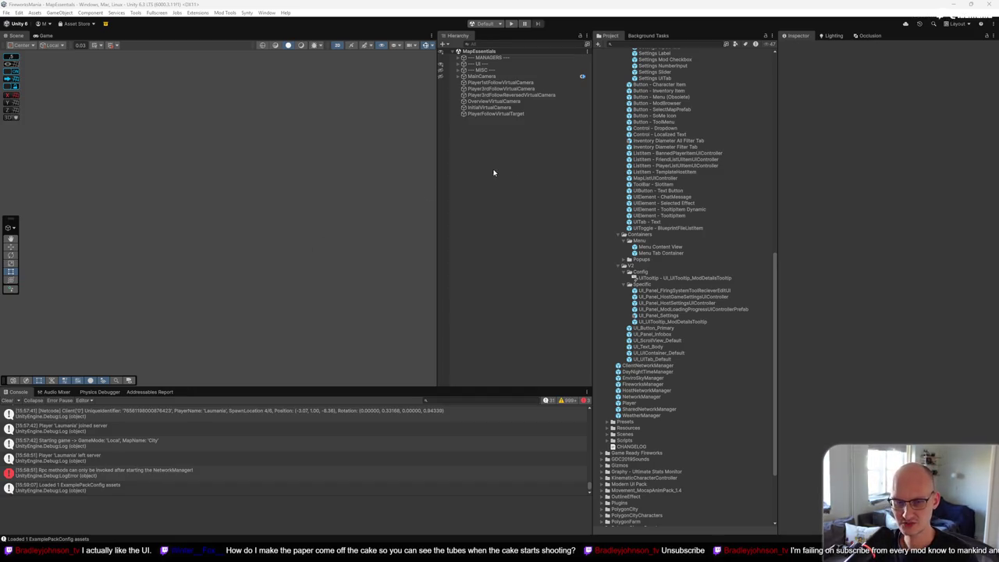
key("alt+Tab")
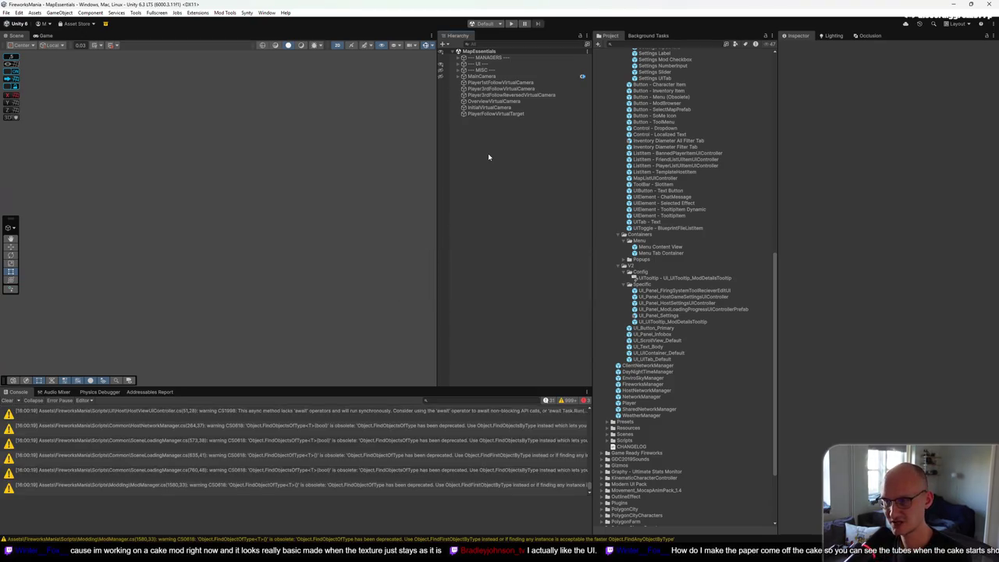
right_click(489, 157)
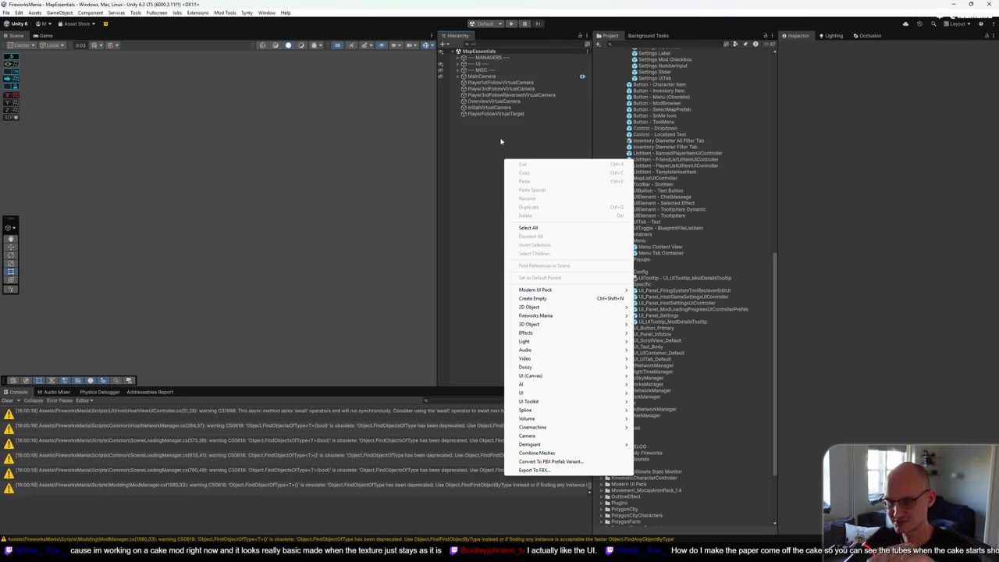
left_click(483, 145)
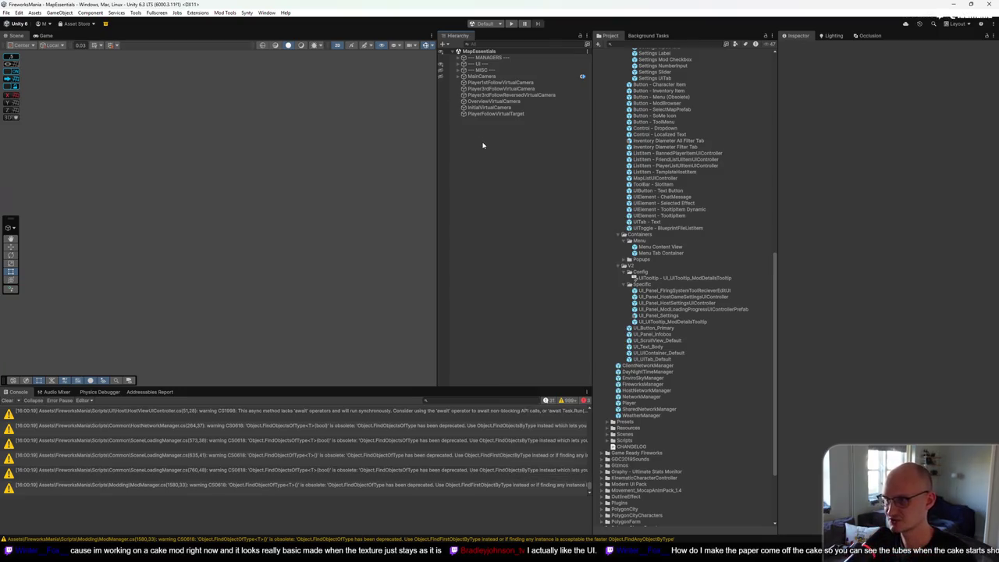
Step: Add a Fireworks Mania Cake Template to the scene from the Hierarchy's Templates > Fireworks menu
right_click(489, 144)
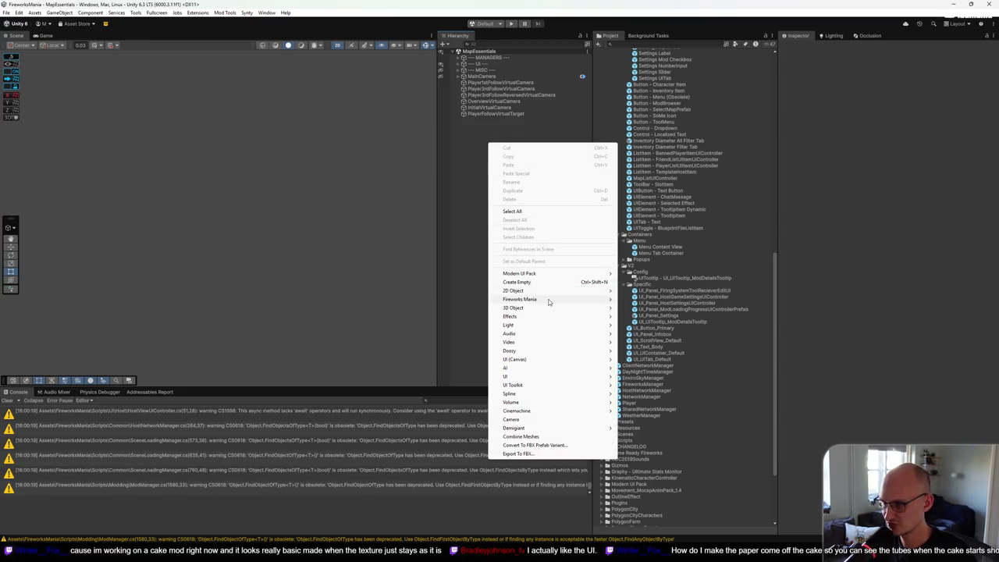
mouse_move(548, 300)
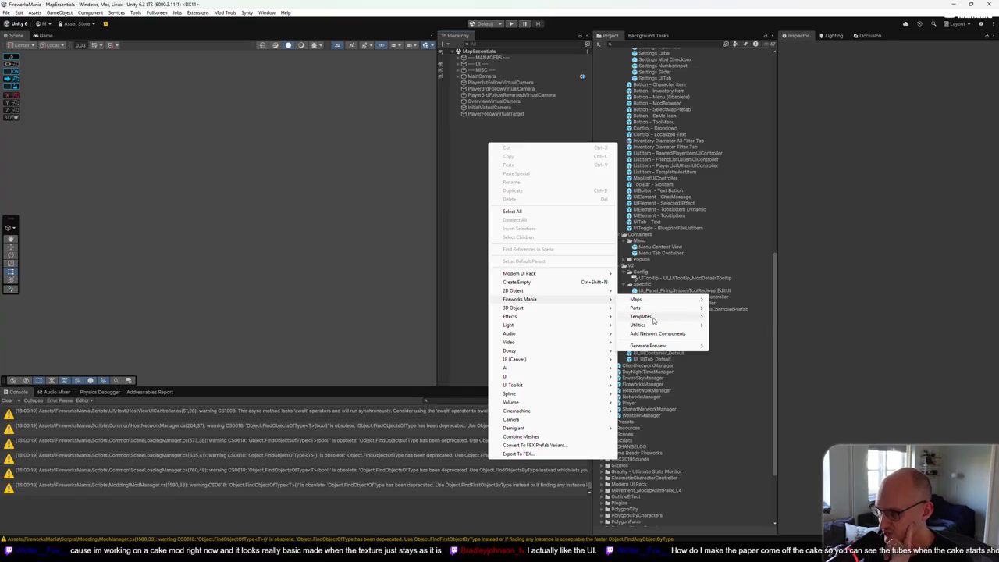
mouse_move(648, 316)
mouse_move(732, 317)
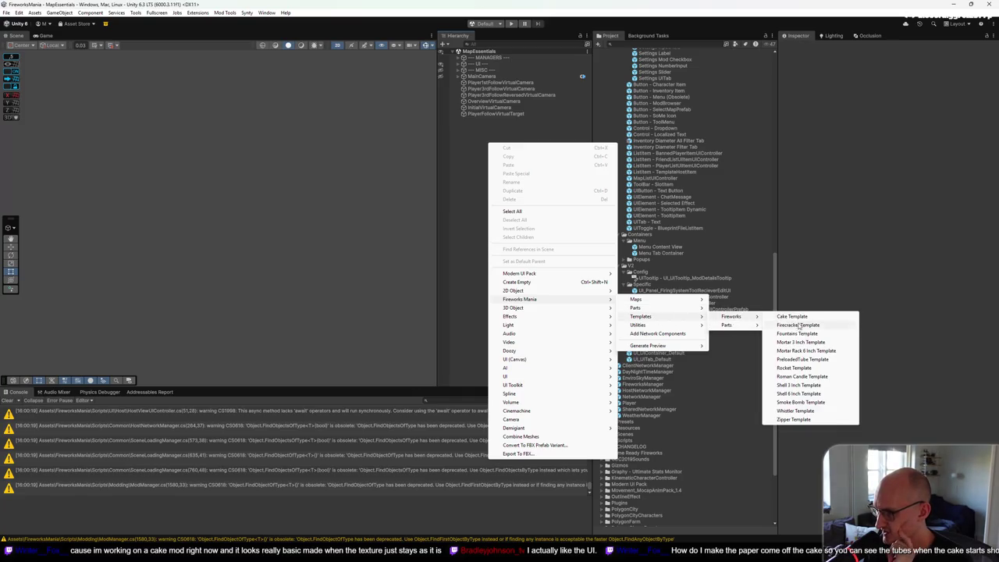
left_click(792, 316)
left_click(504, 119)
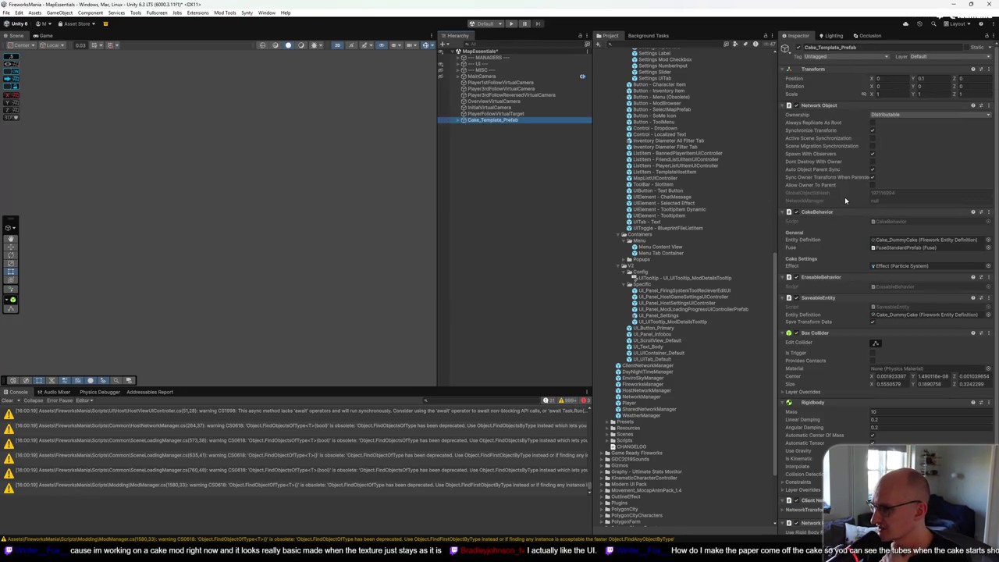
Step: Add an empty entry to FuseStandardPrefab's On Fuse Completed event in the cake's Model group
left_click(458, 120)
left_click(463, 125)
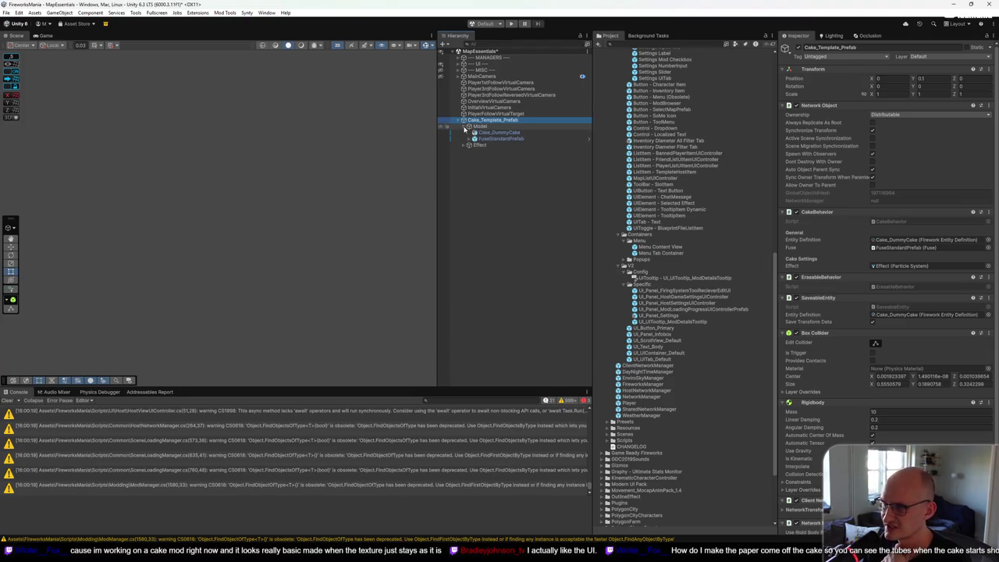
left_click(484, 139)
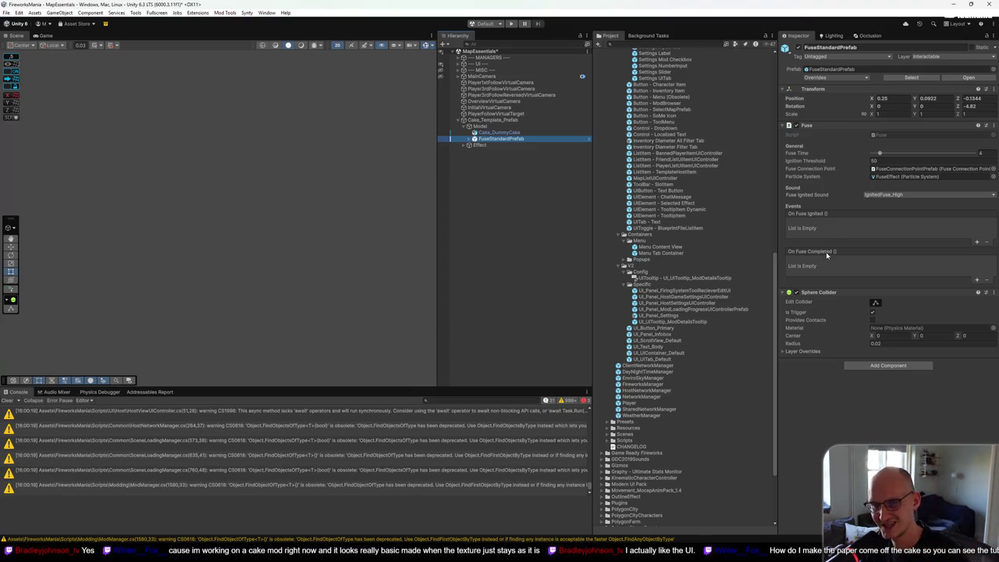
left_click(976, 281)
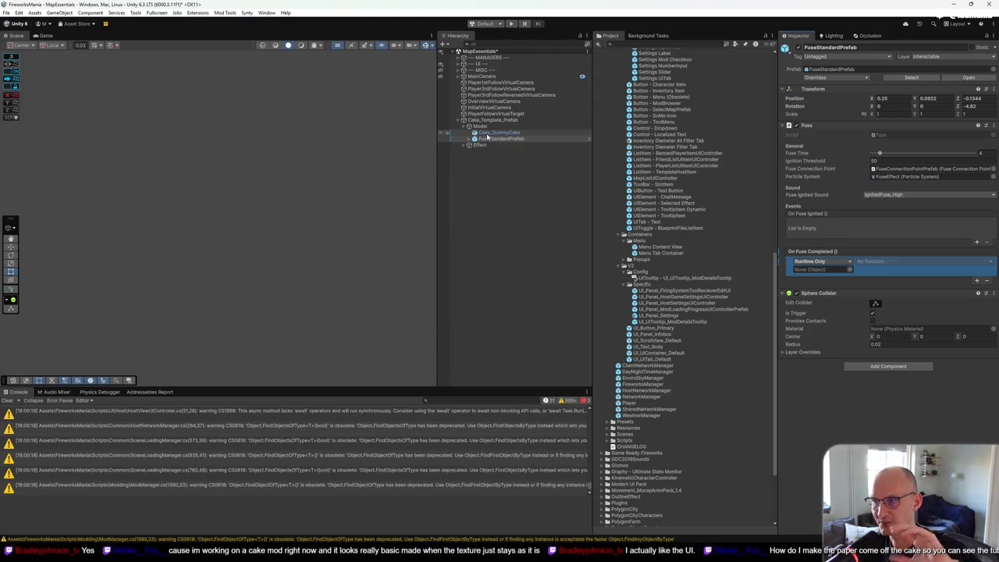
left_click(497, 132)
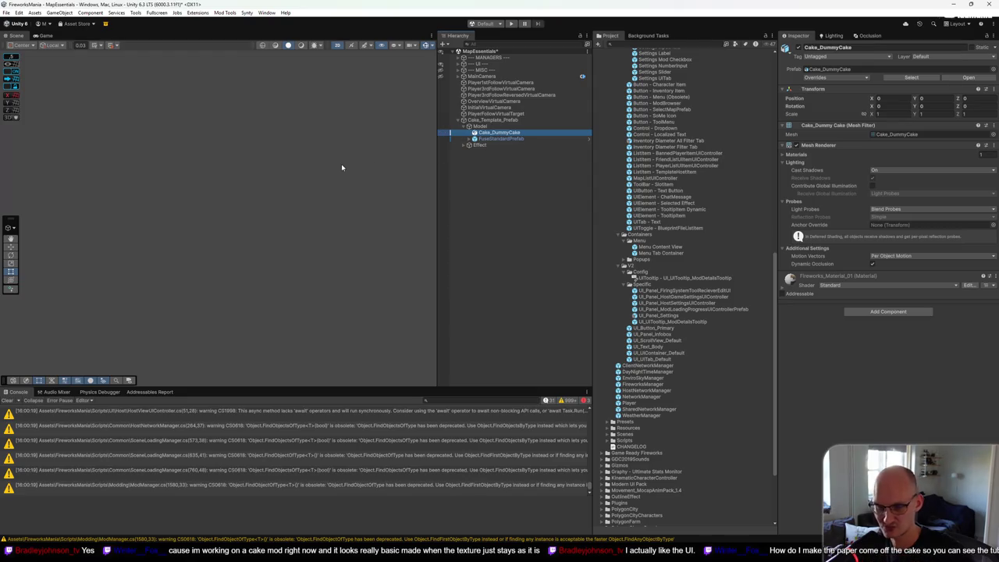
Step: Add a Cube as a child of Cake_DummyCake, keeping the default name Cube
key("f")
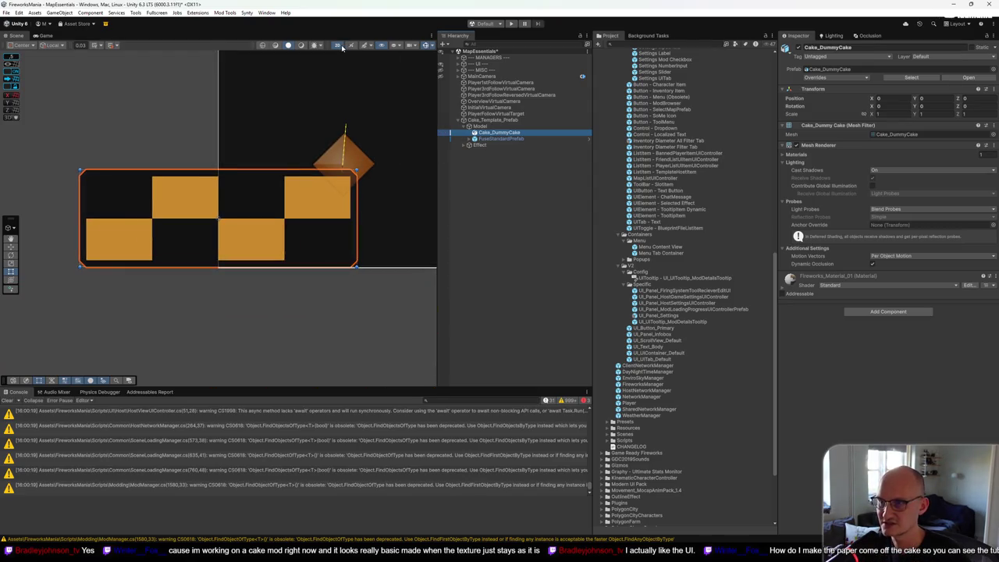
left_click(337, 44)
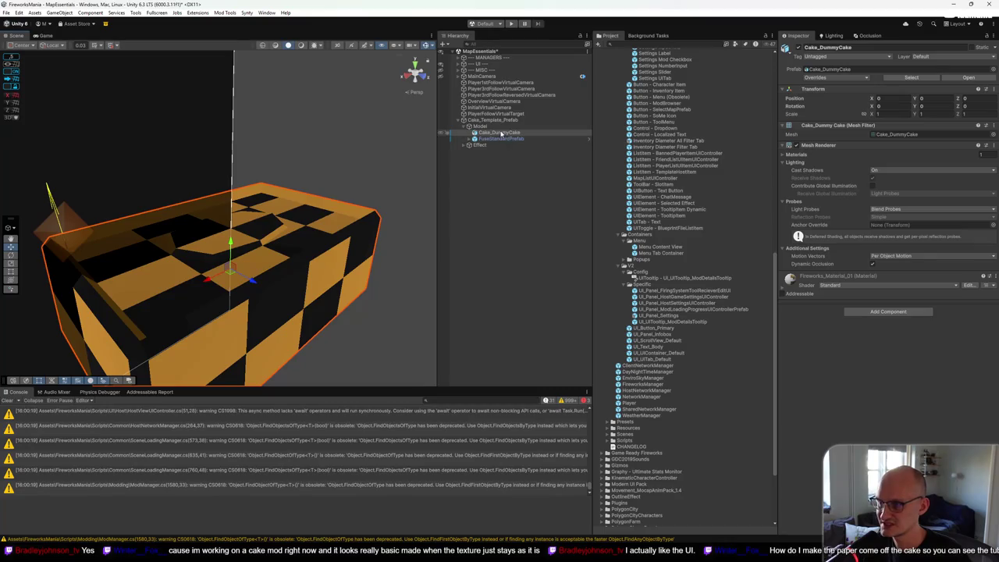
right_click(501, 134)
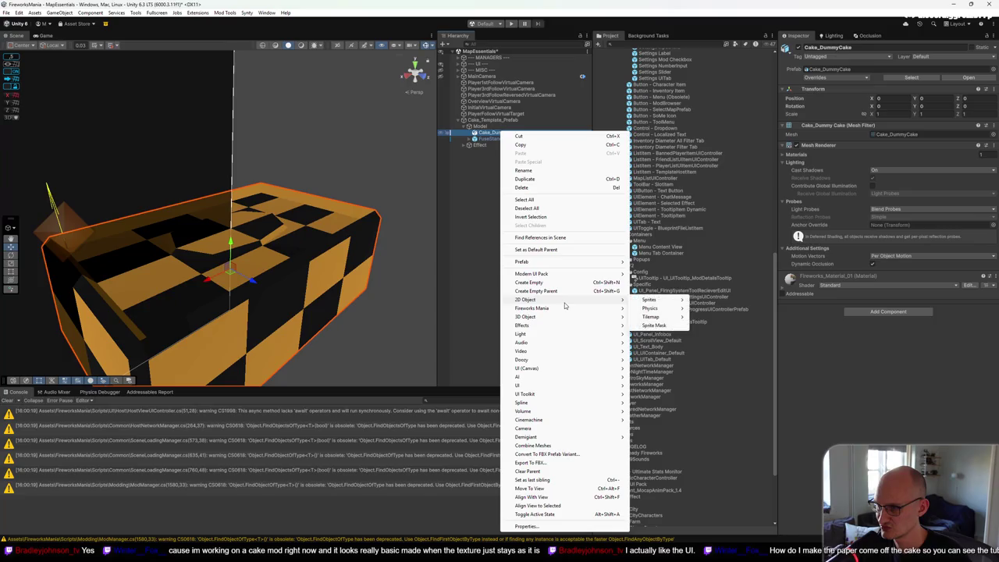
mouse_move(557, 321)
left_click(648, 320)
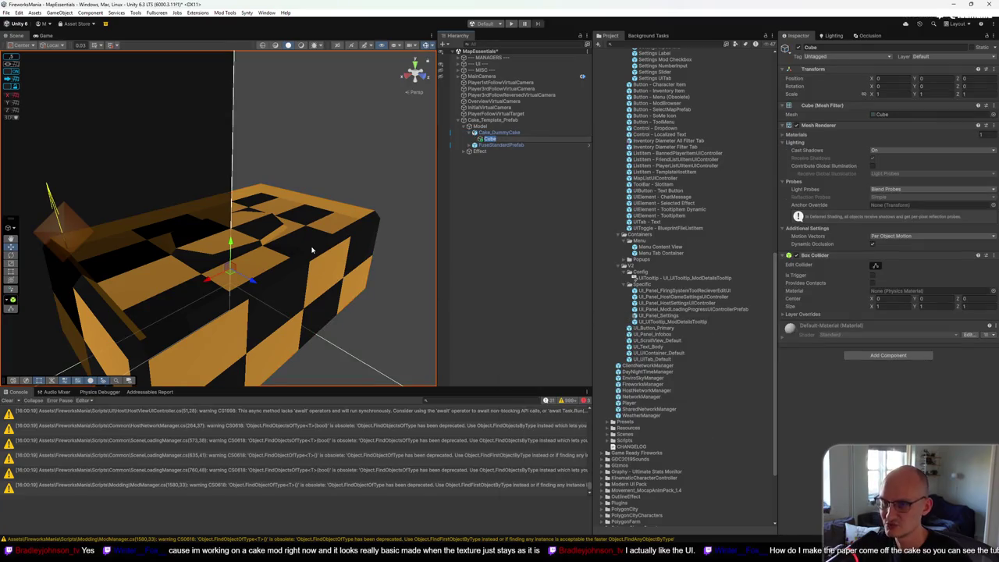
type("tf")
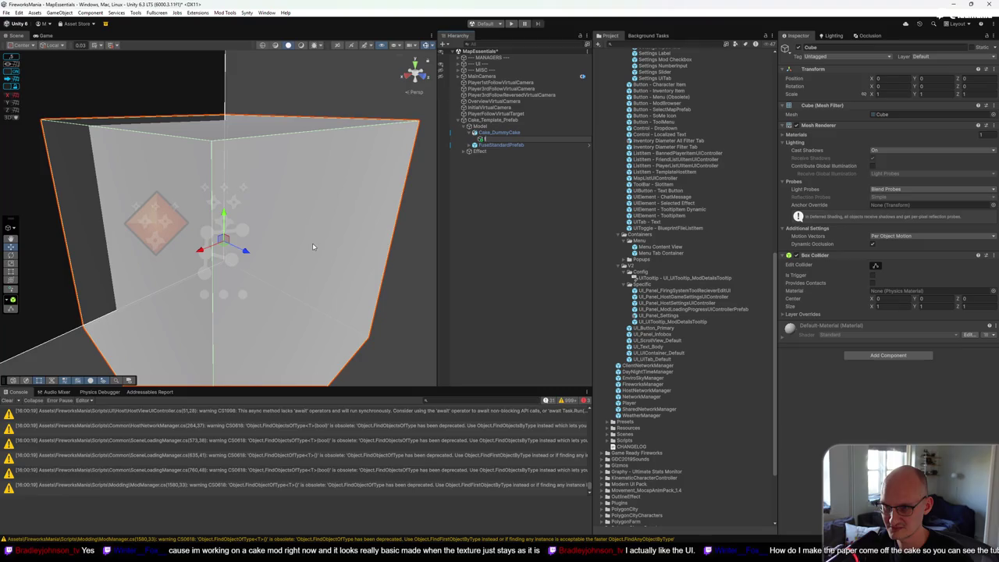
key("Escape")
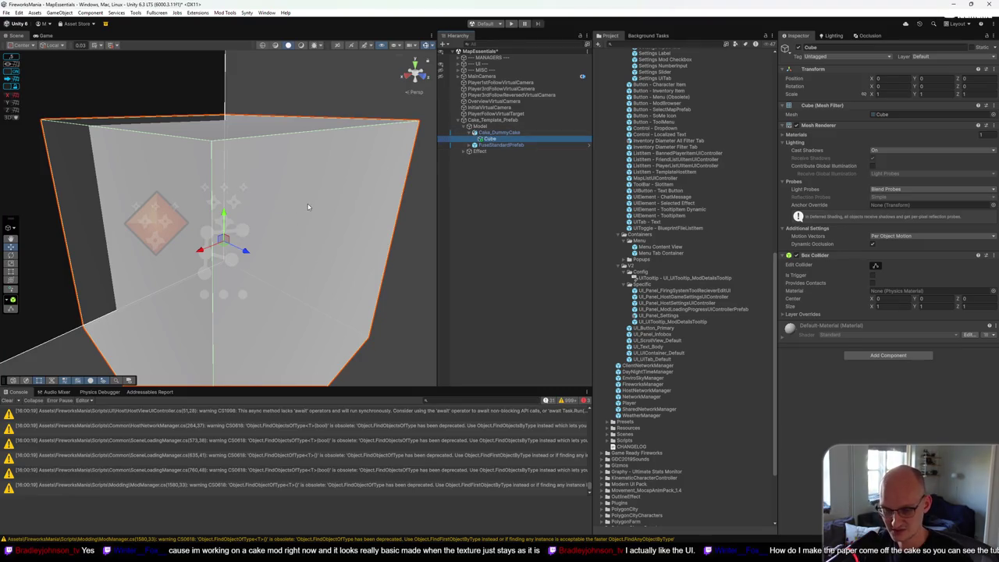
Step: Scale the cube down into a flat slab of about 0.39 × 0.039 × 0.39
key("e")
key("r")
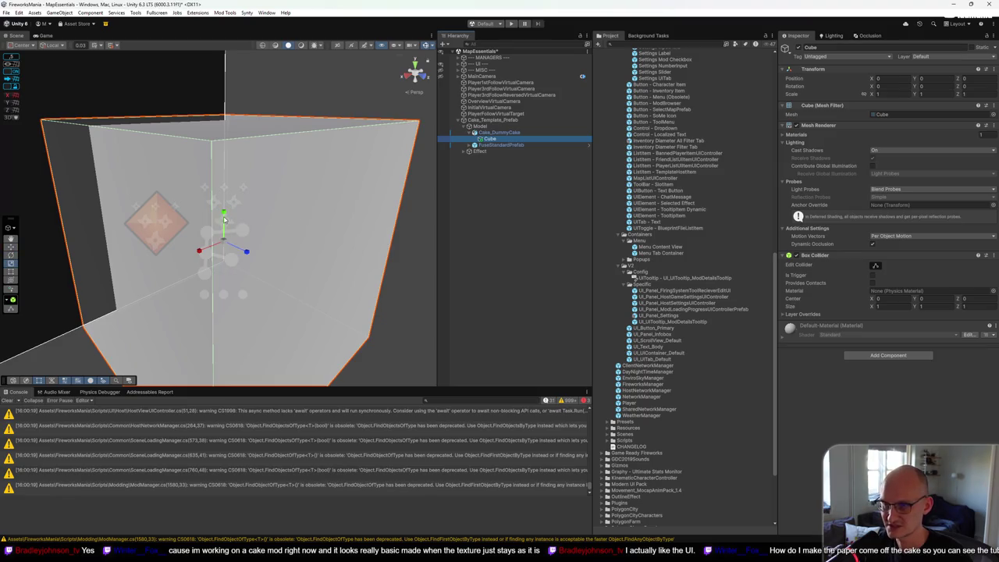
mouse_move(225, 244)
left_mouse_down()
mouse_move(239, 248)
mouse_move(228, 265)
left_mouse_up()
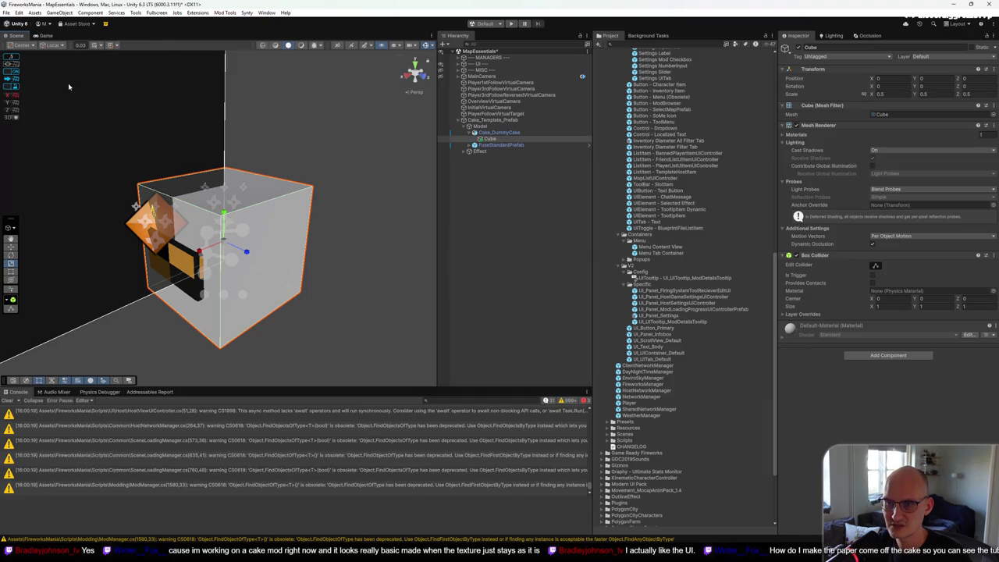
left_click(13, 71)
mouse_move(223, 234)
left_mouse_down()
mouse_move(226, 269)
mouse_move(226, 199)
left_mouse_up()
Step: Center the flattened cube on top of the cake as a lid
key("w")
left_click_drag(307, 191, 370, 179)
left_click(440, 65)
key("f")
mouse_move(323, 183)
left_mouse_down()
mouse_move(426, 47)
mouse_move(222, 231)
mouse_move(244, 221)
left_mouse_up()
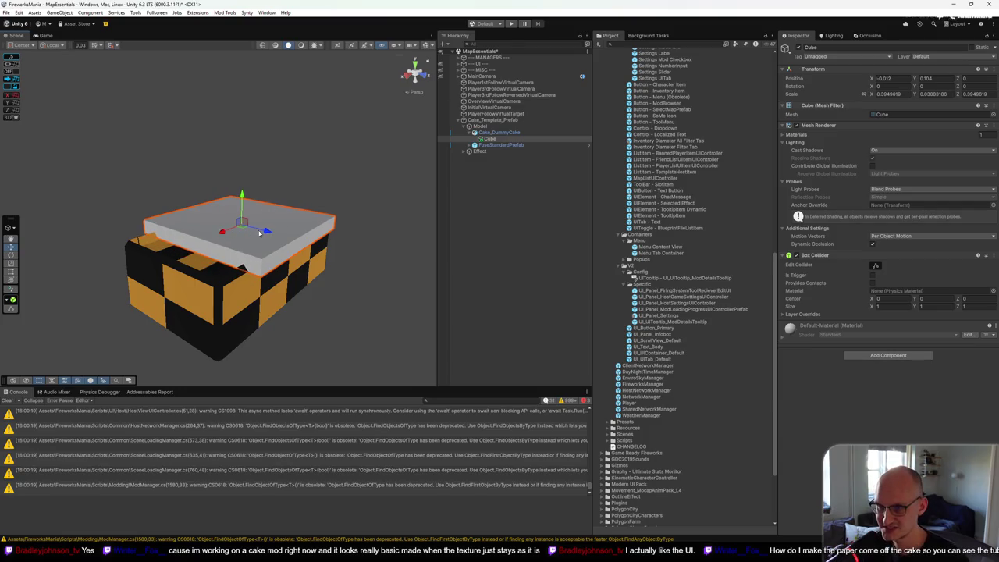
left_click_drag(230, 233, 224, 233)
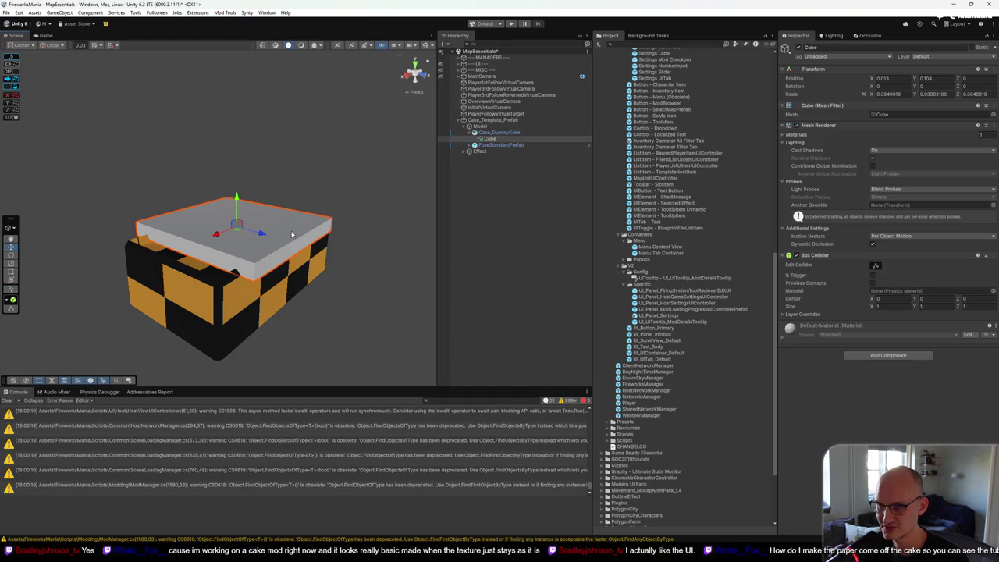
left_click(497, 133)
left_click(490, 139)
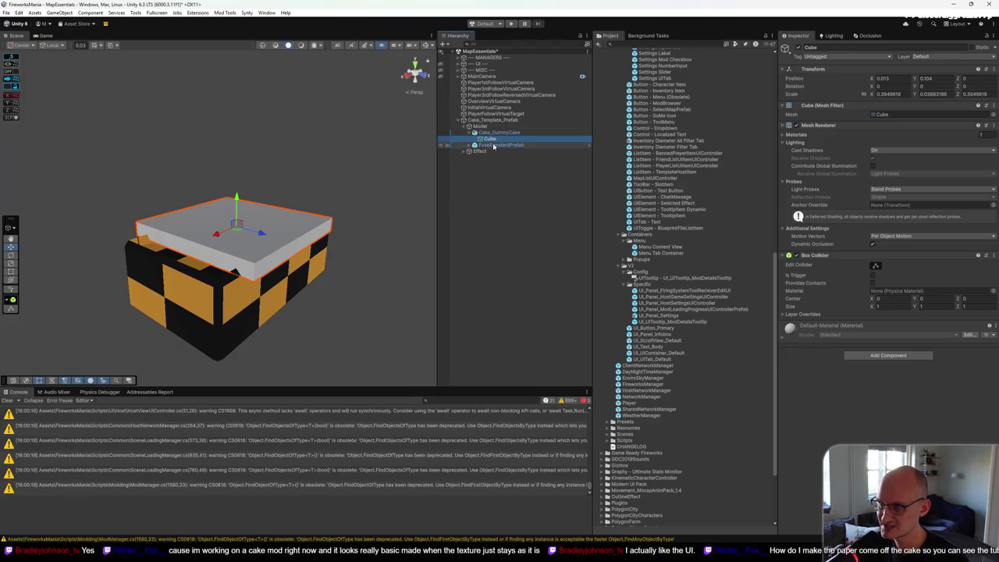
Step: Target the Cube in FuseStandardPrefab's On Fuse Completed entry, calling GameObject.SetActive
left_click(495, 145)
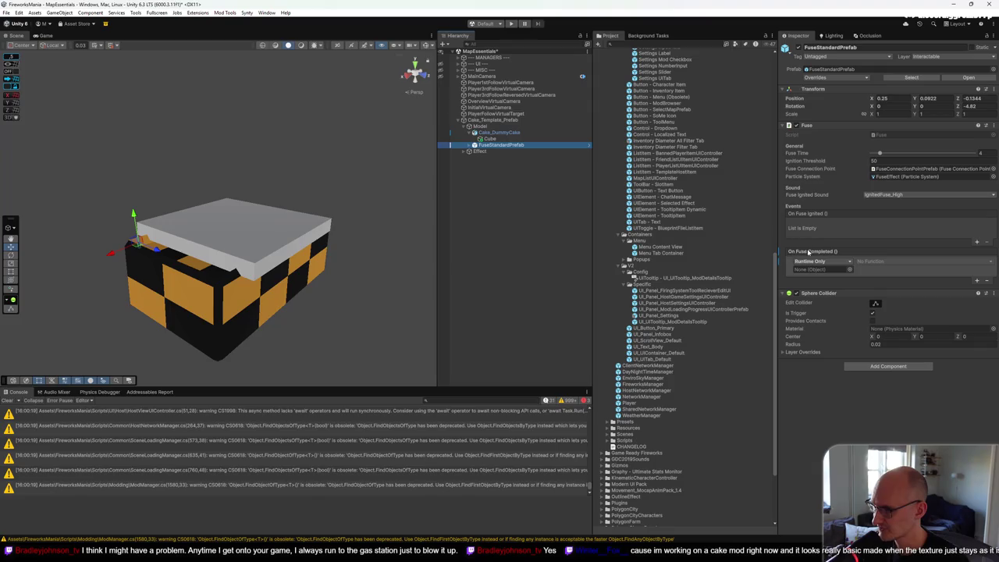
mouse_move(480, 145)
left_mouse_down()
mouse_move(726, 188)
mouse_move(829, 272)
left_mouse_up()
left_click(890, 262)
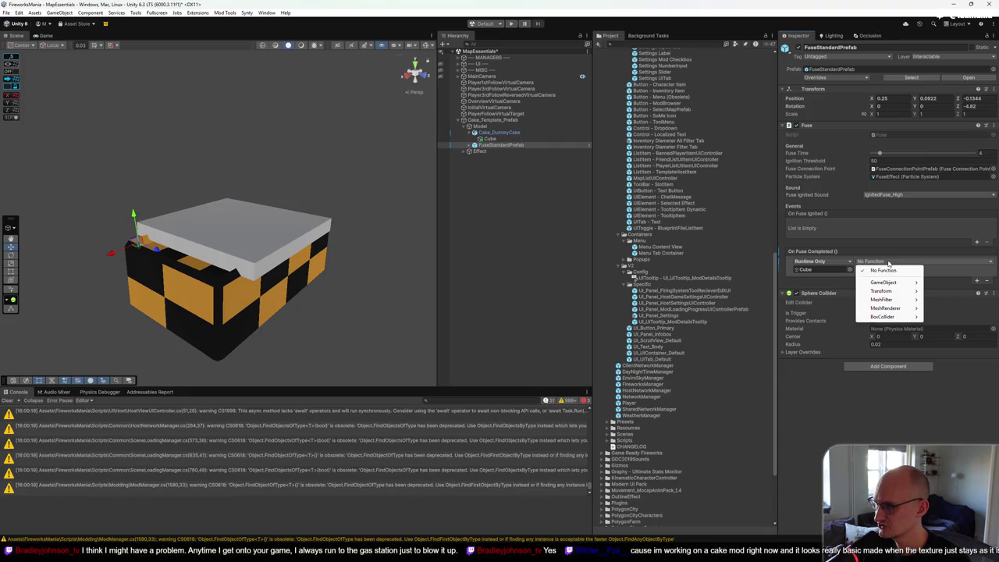
mouse_move(893, 286)
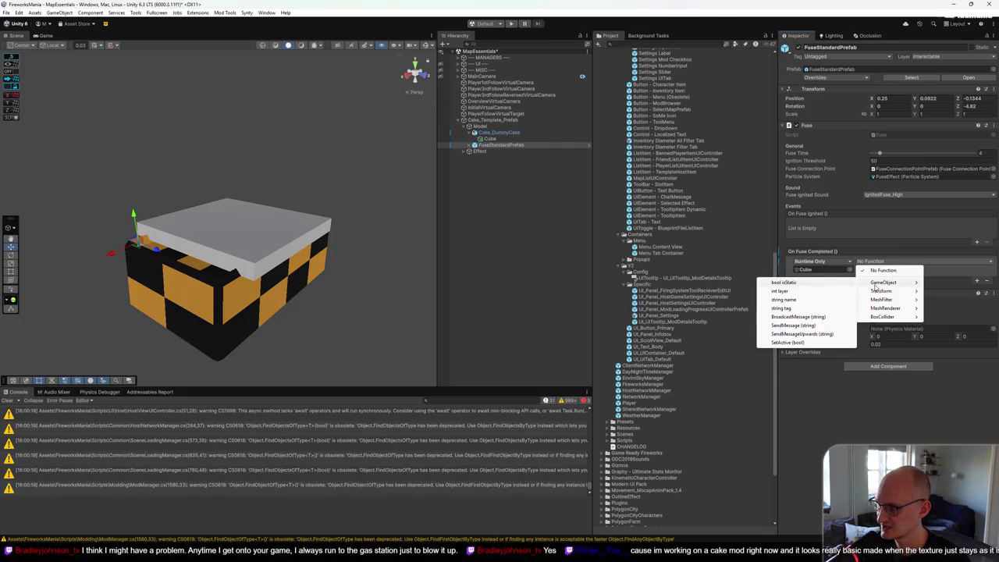
left_click(793, 343)
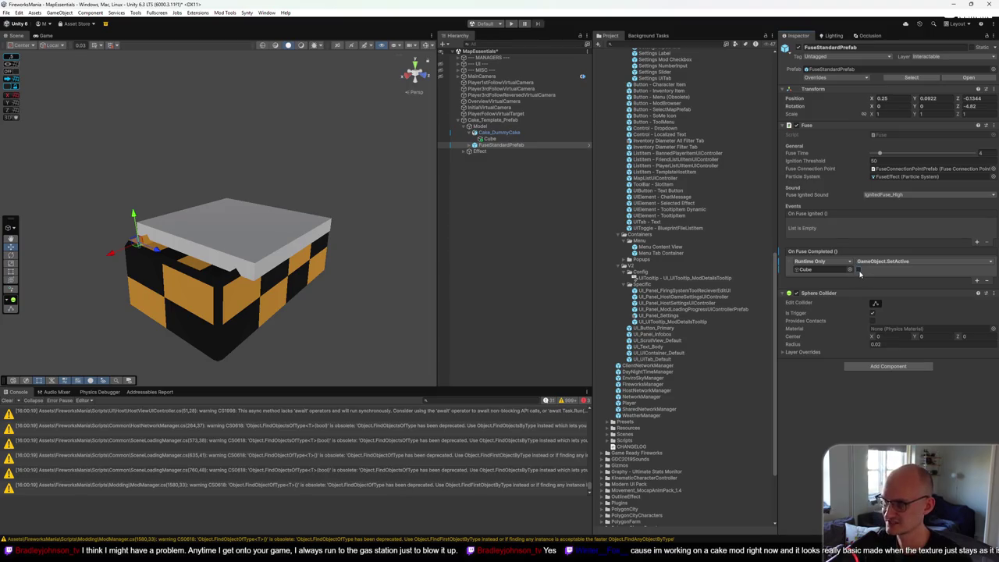
left_click(820, 269)
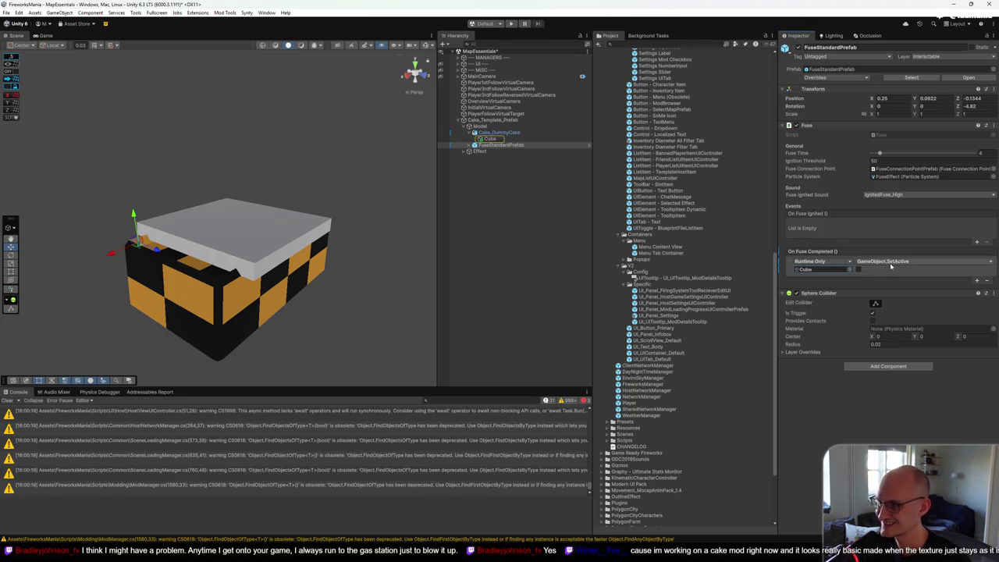
left_click(491, 139)
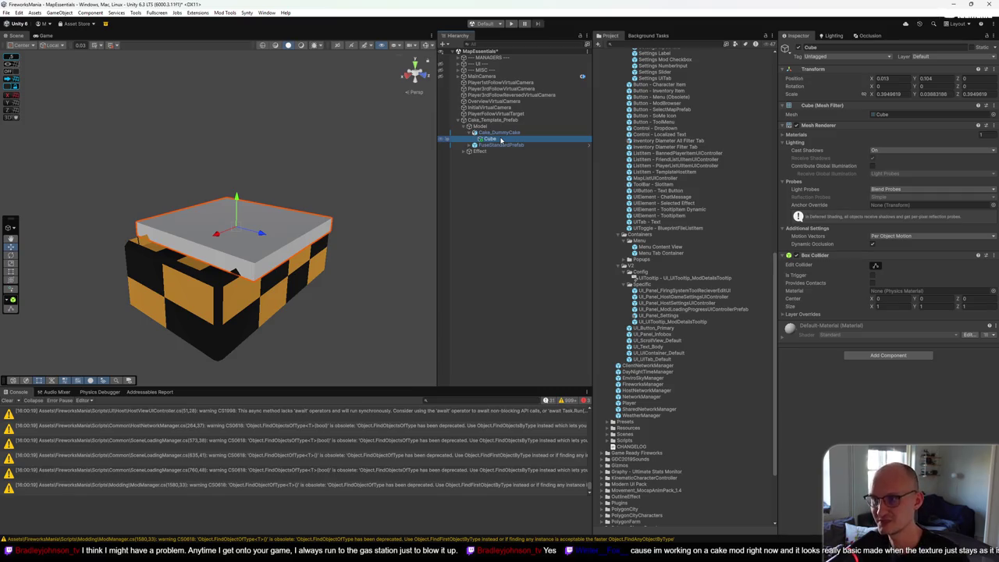
Step: Toggle the Cube lid inactive, then delete Cake_Template_Prefab from the hierarchy
key("alt+shift+a")
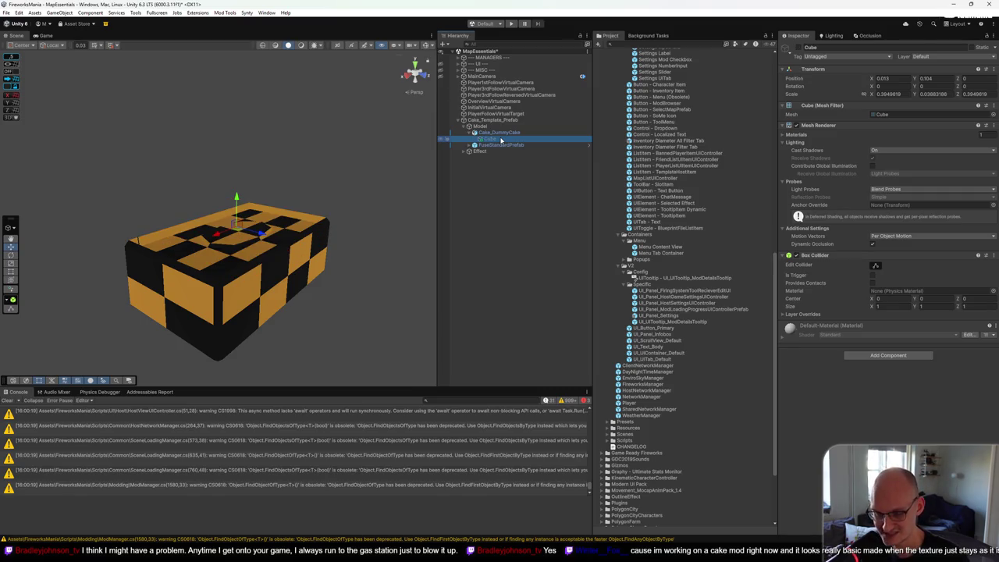
right_click(491, 121)
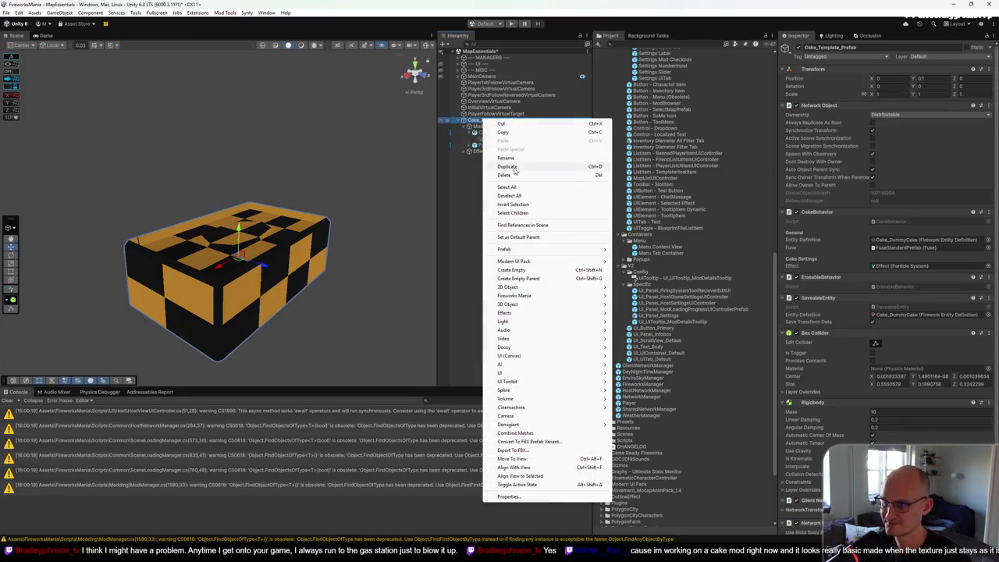
left_click(516, 176)
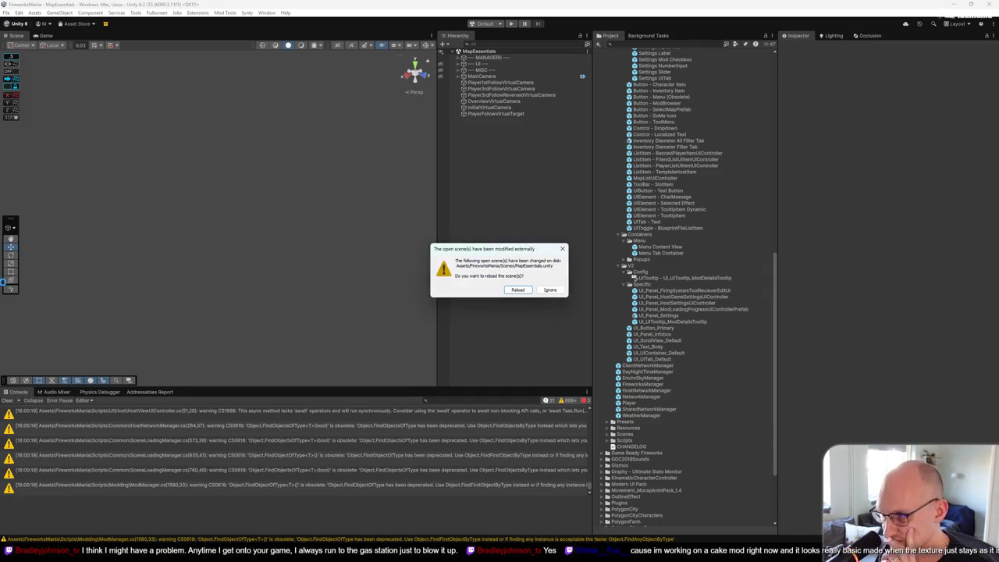
left_click(519, 290)
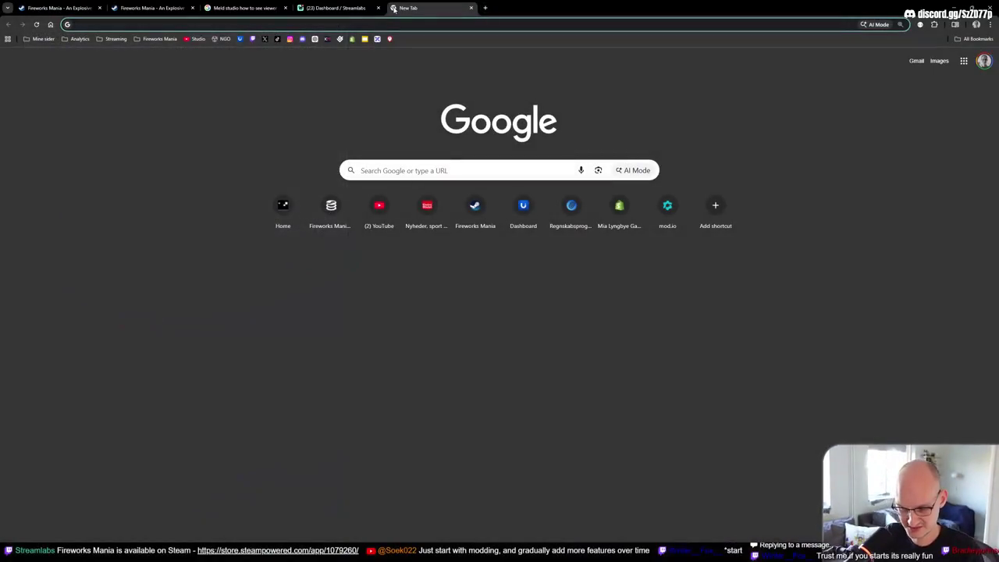
Step: Search Google for 'Fireworks Mania mod tools', view the FireworksMania.ModTools repo, then go back
type("Fireworks Mania mod too")
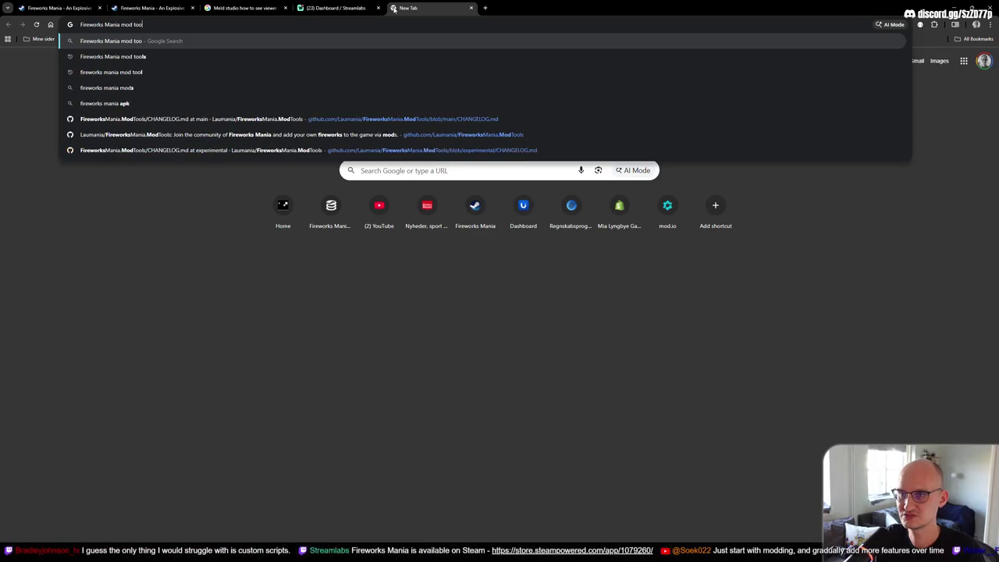
type("ls")
key("Return")
left_click(234, 153)
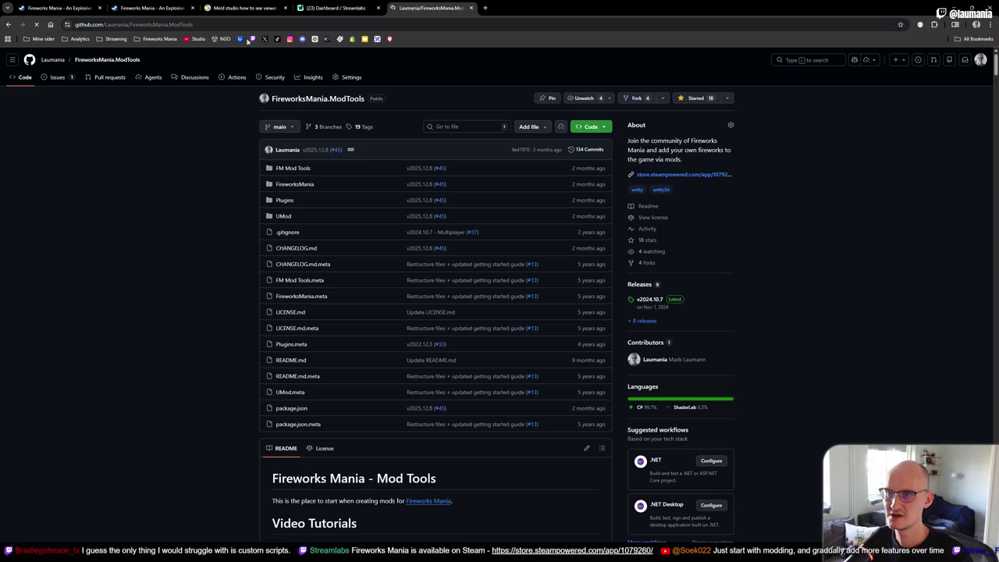
left_click(226, 24)
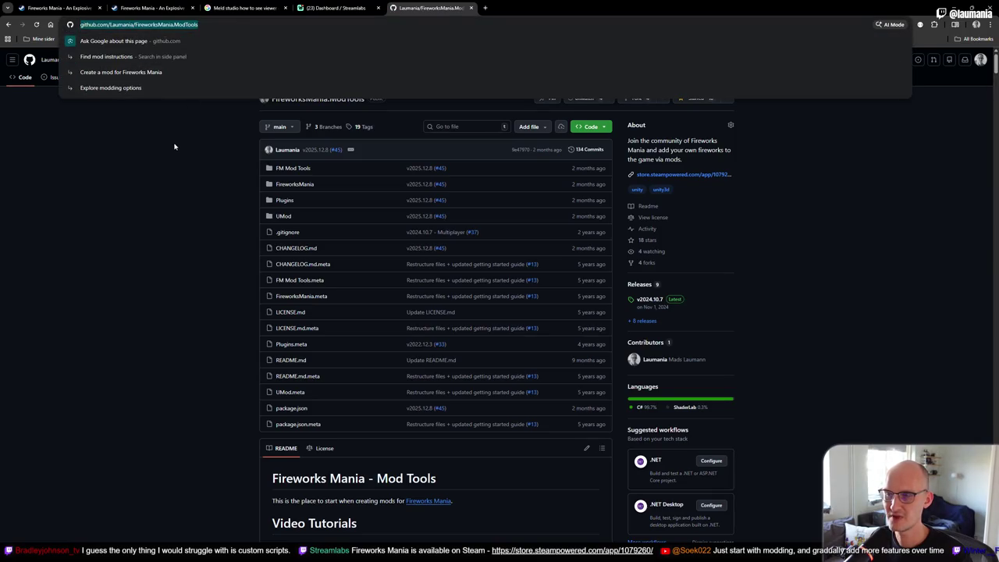
left_click(173, 160)
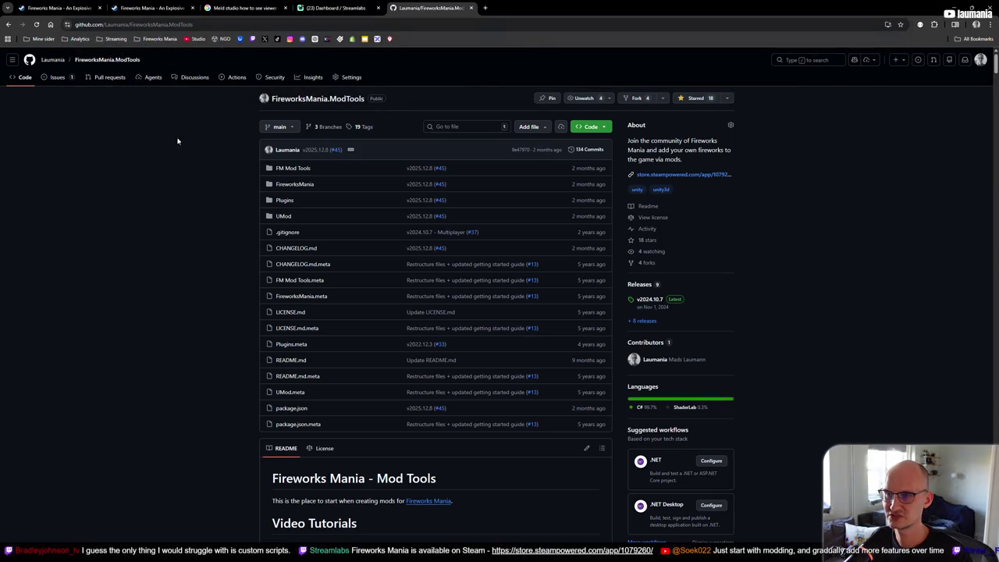
key("alt+Left")
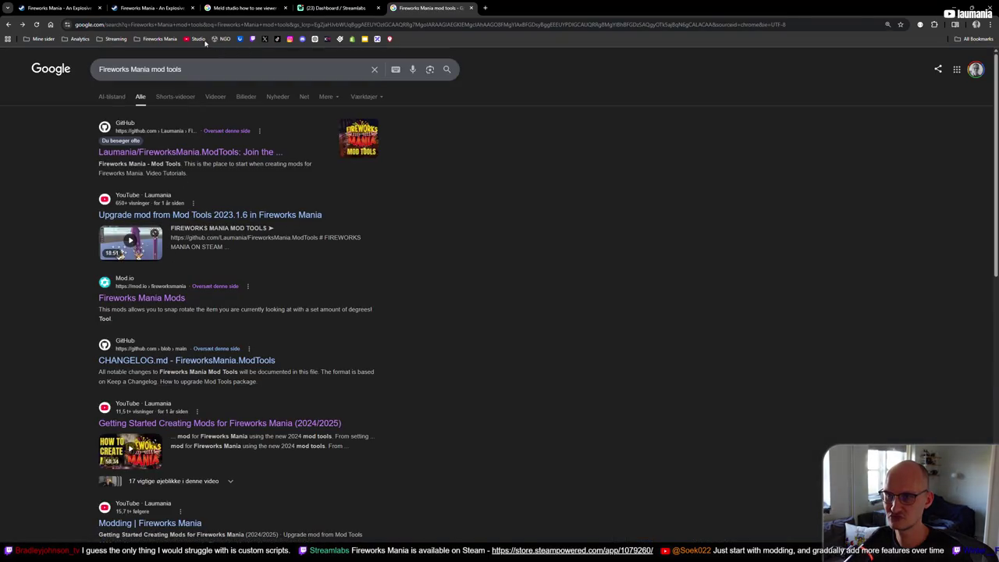
Step: Mute the Getting Started Creating Mods video and grab the Modding | Fireworks Mania playlist link
left_click(234, 424)
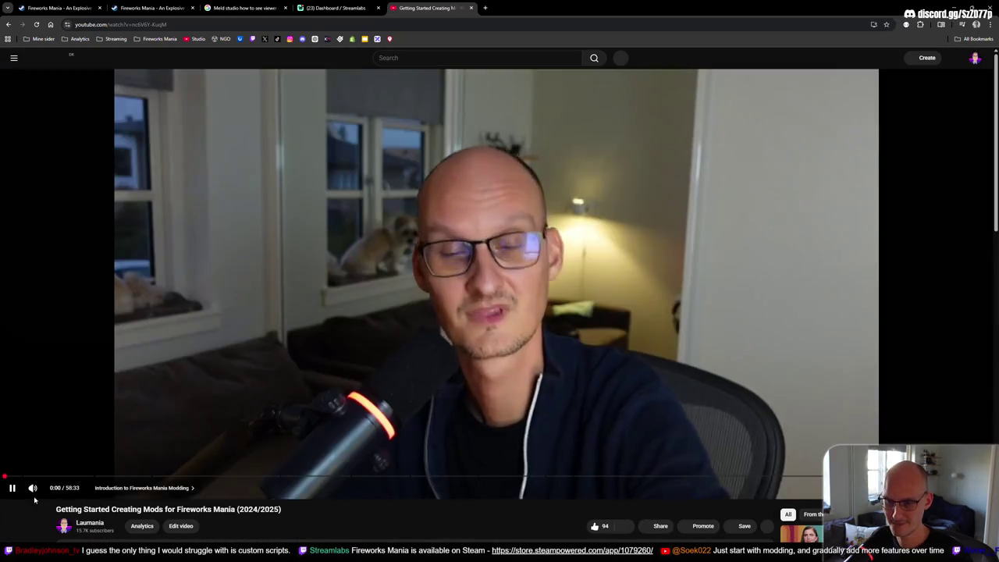
left_click(33, 487)
scroll(32, 488, "down", 2)
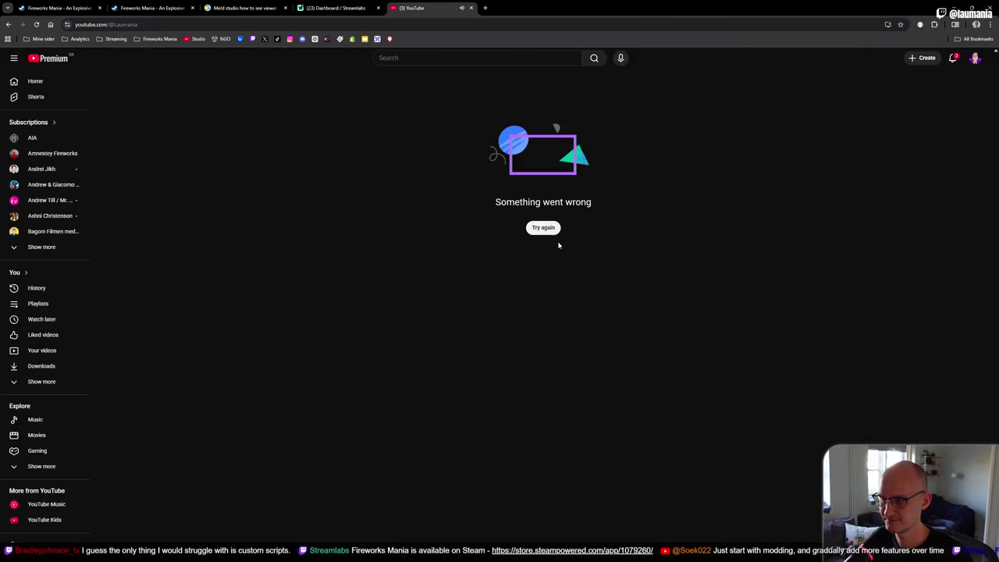
left_click(552, 233)
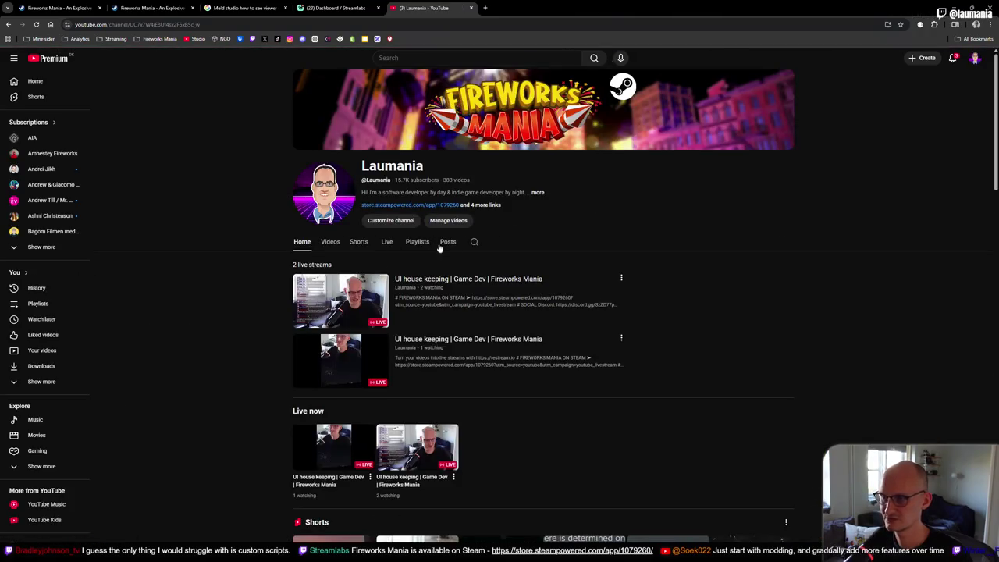
left_click(416, 245)
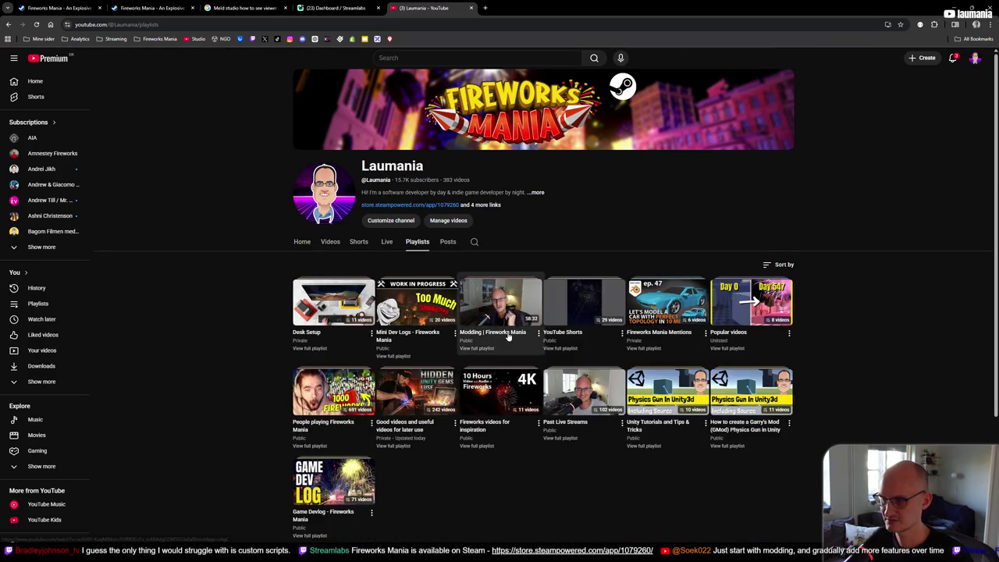
left_click(502, 310)
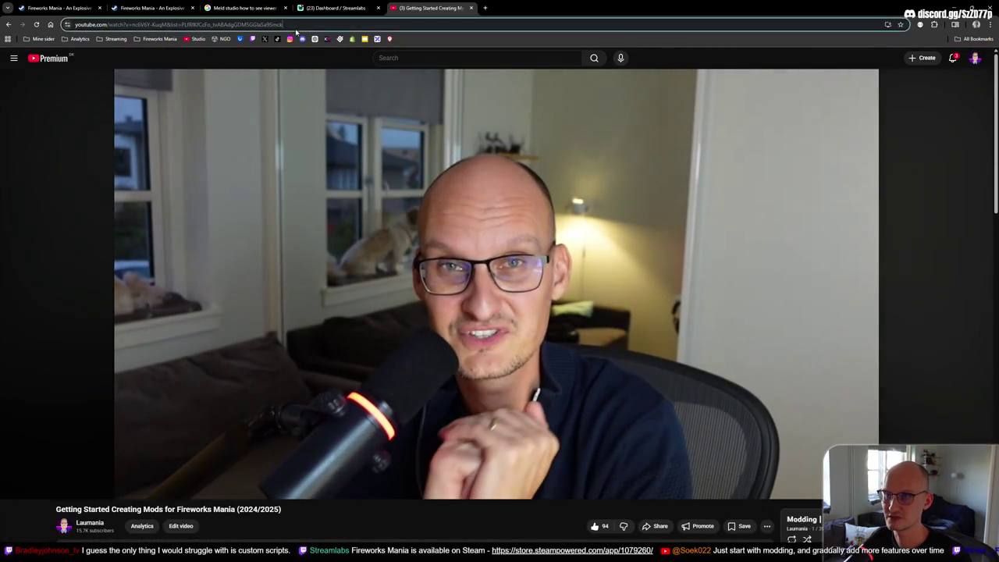
left_click(323, 20)
left_click(336, 8)
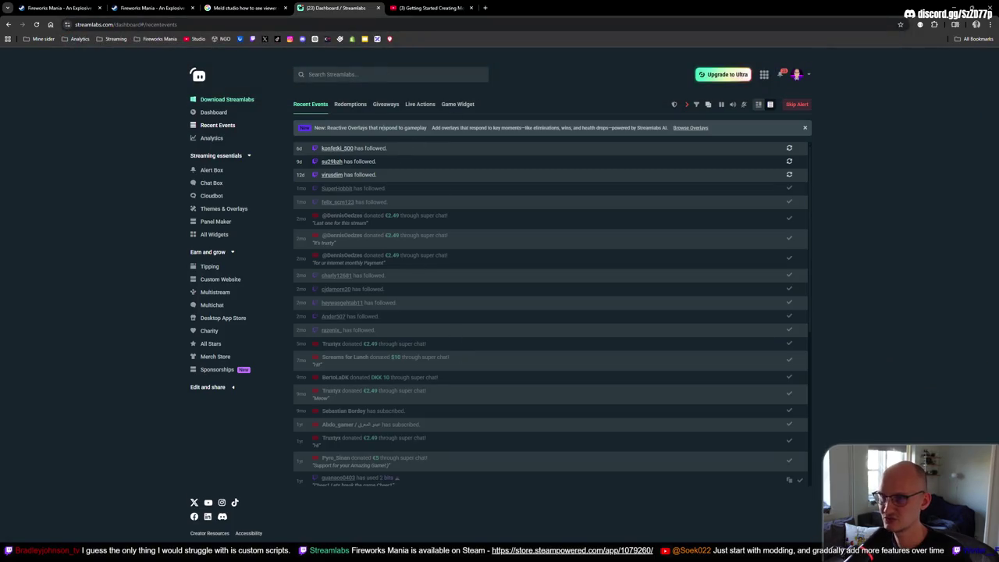
Step: Start a new Cloudbot custom command named !modding
left_click(212, 185)
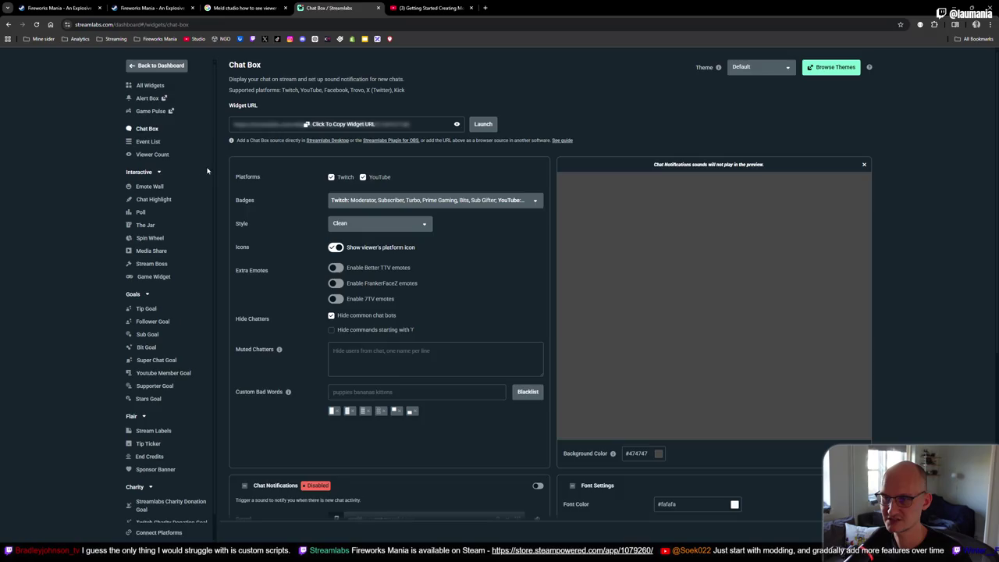
left_click(209, 197)
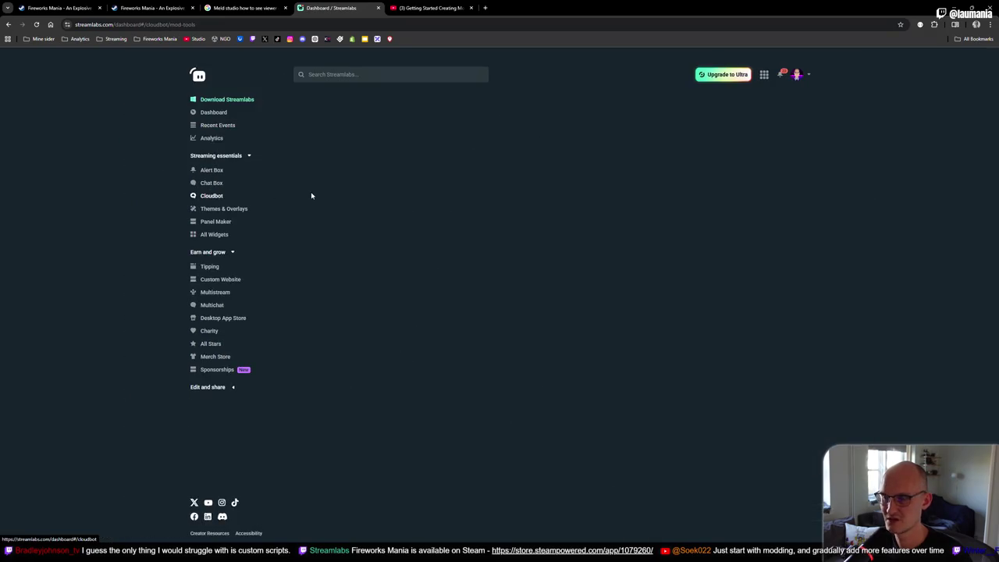
left_click(415, 194)
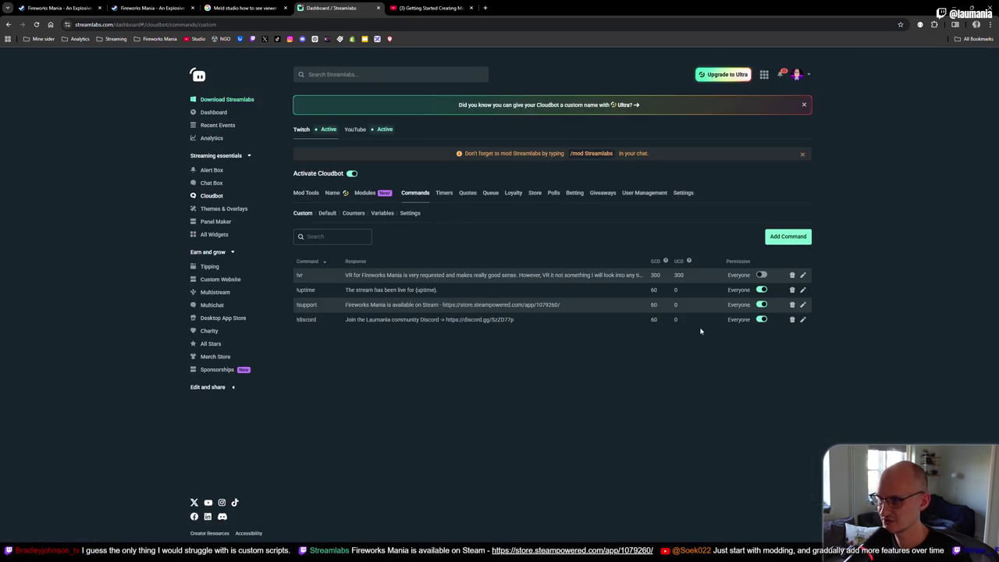
left_click(804, 240)
type("!modd")
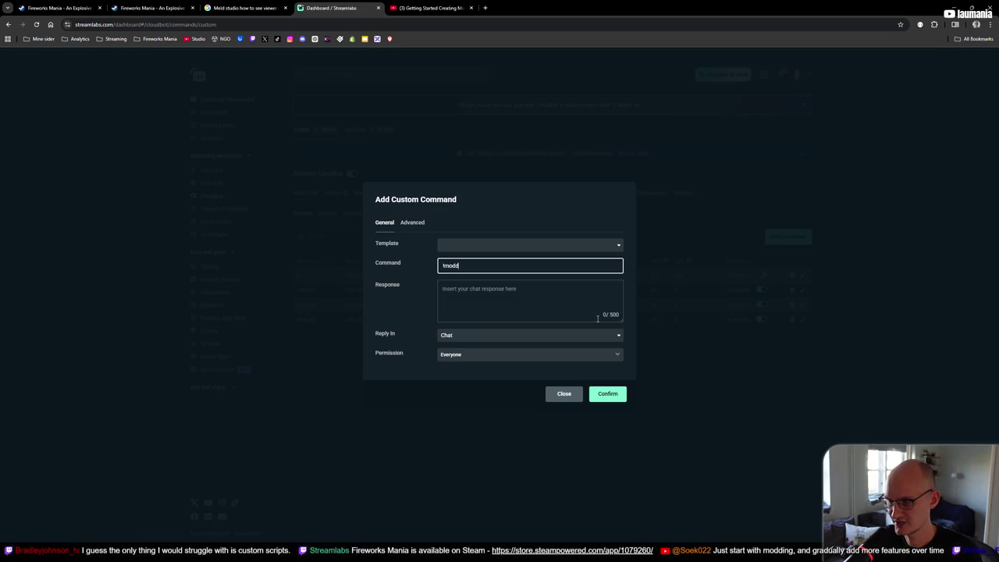
type("ing")
left_click(530, 305)
Step: Give !modding the reply 'Get started modding for Fireworks Mania' plus the pasted playlist link, and save
type("G")
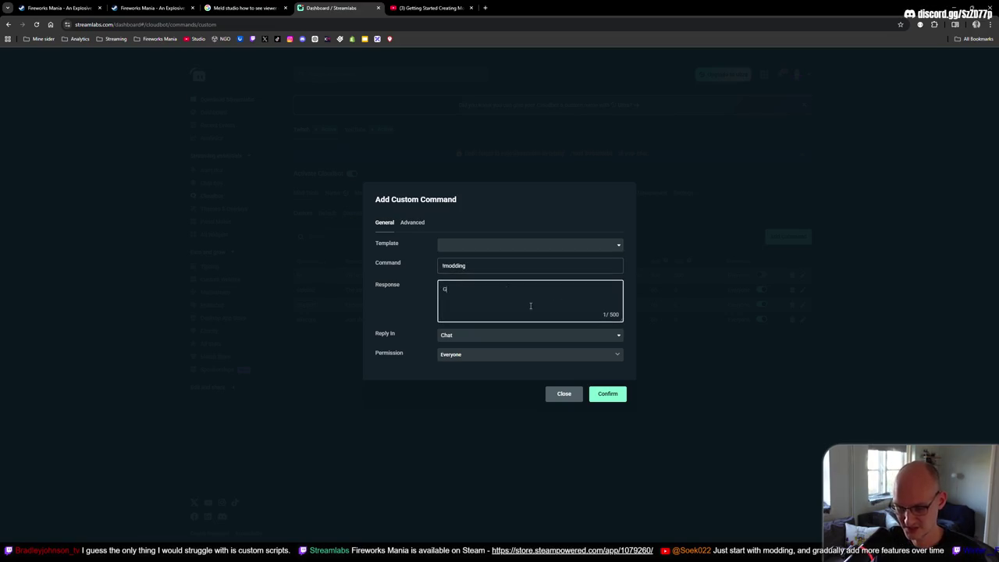
type("dding for Fireworks Mania -")
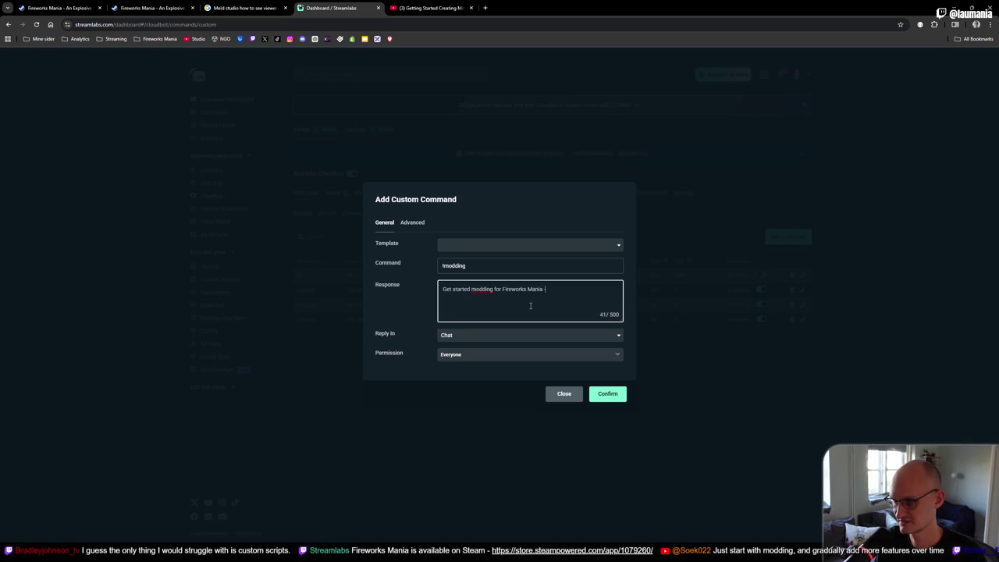
key("BackSpace")
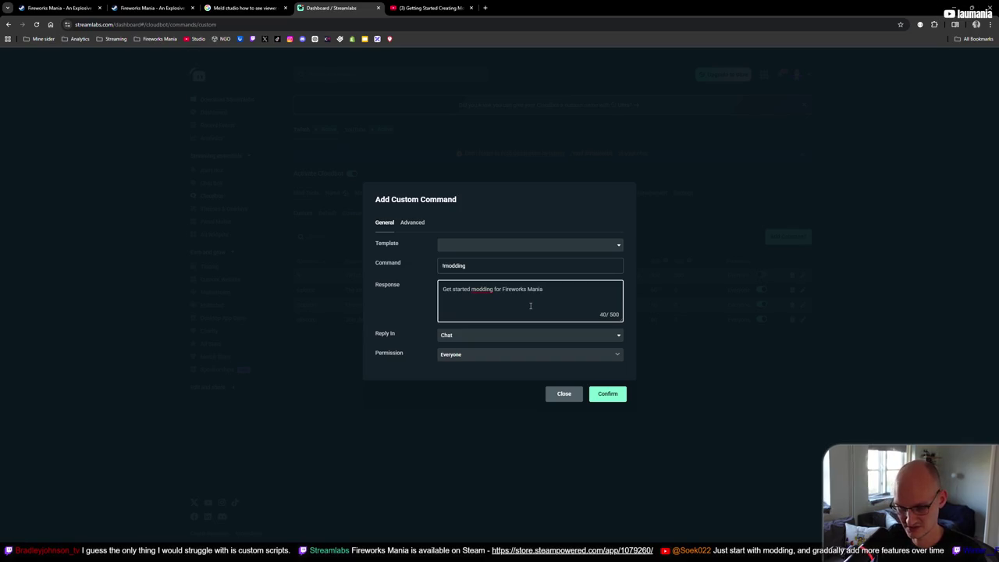
key("super+period")
type("arr")
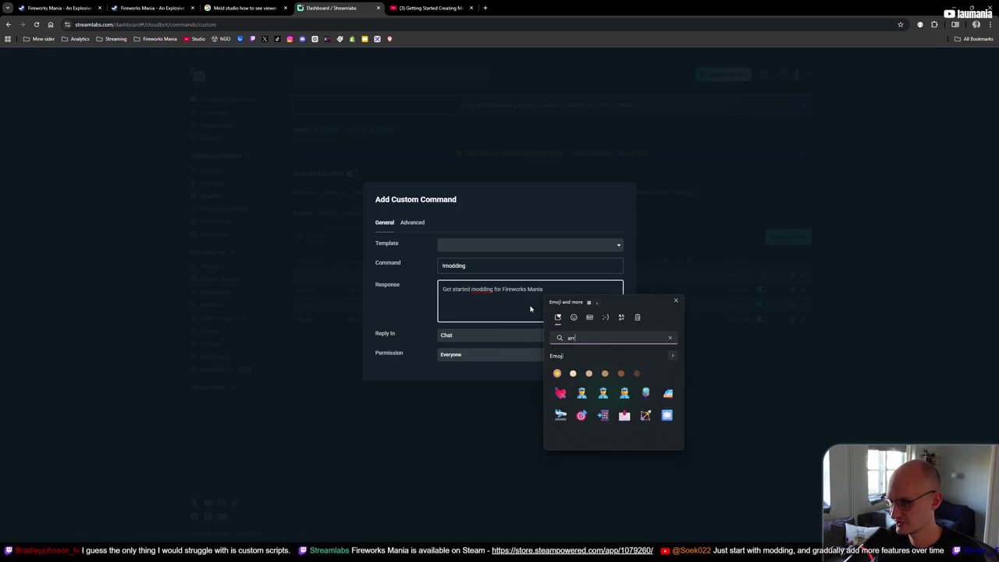
key("BackSpace")
key("BackSpace")
key("BackSpace")
left_click(530, 308)
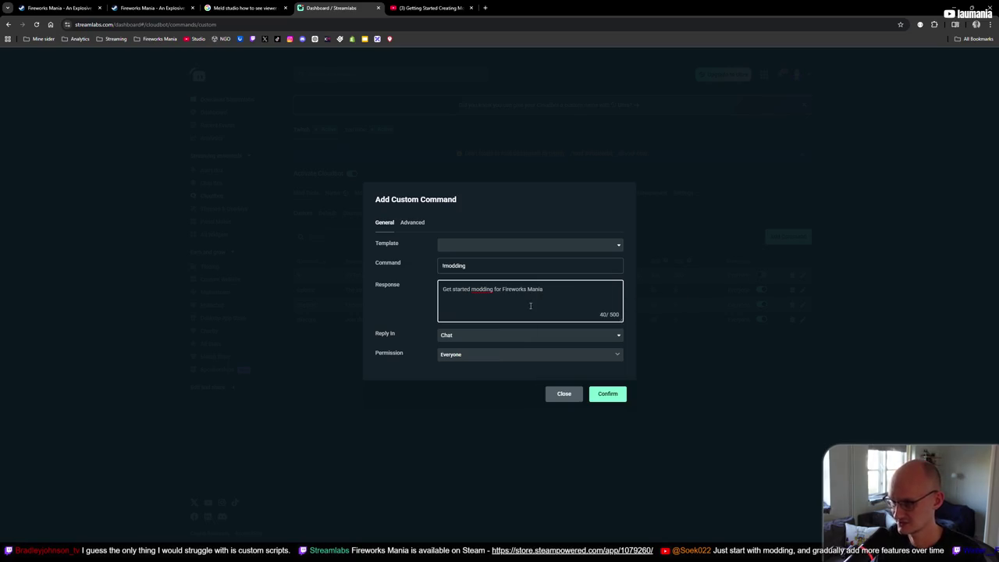
type("->")
key("ctrl+v")
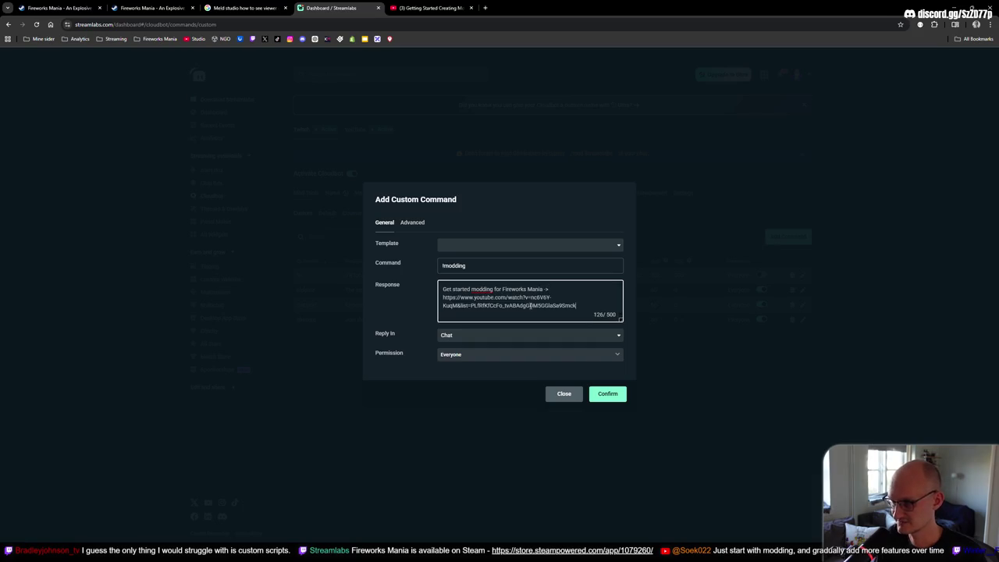
left_click(607, 395)
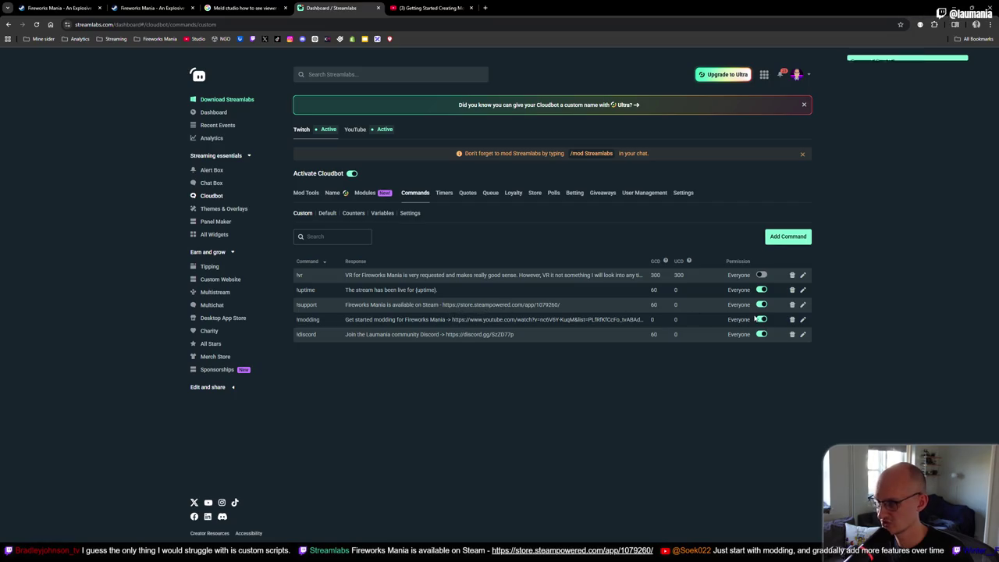
left_click(803, 305)
Step: Change the !support response's ' -' to '->' before the Steam link and save it
left_click(541, 289)
key("BackSpace")
key("BackSpace")
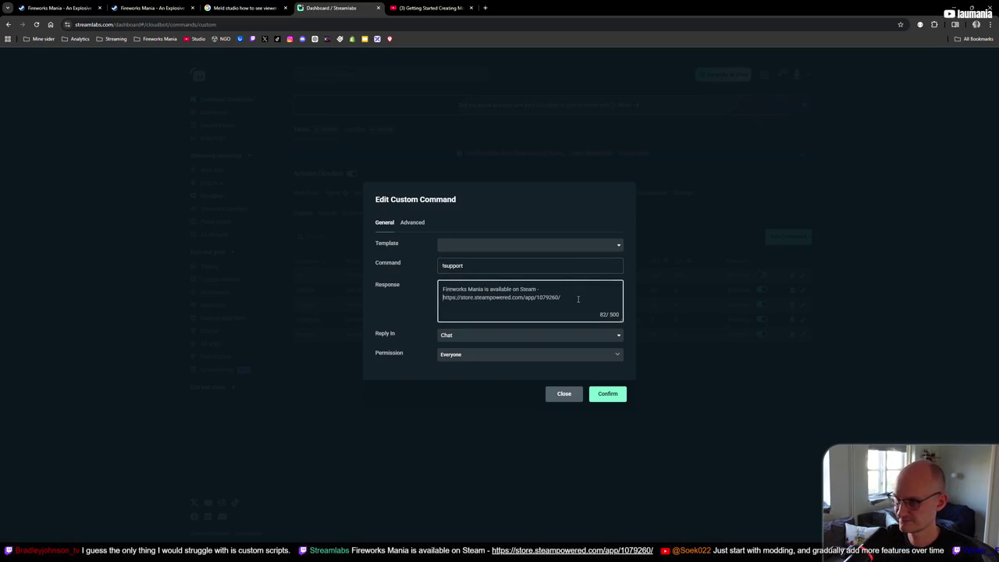
type("->")
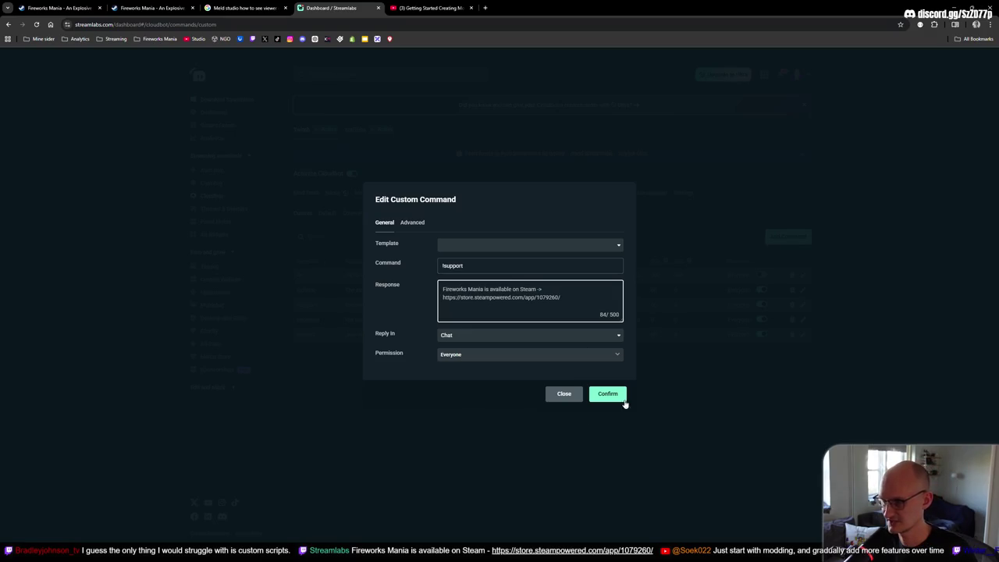
left_click(617, 396)
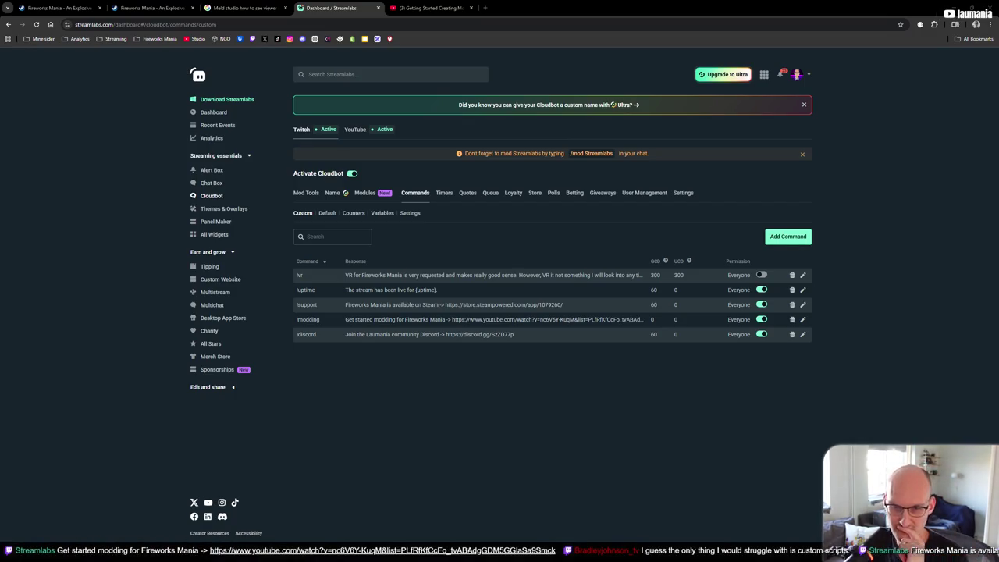
Step: Close the Streamlabs and YouTube tabs and minimize Chrome to return to Unity
middle_click(350, 8)
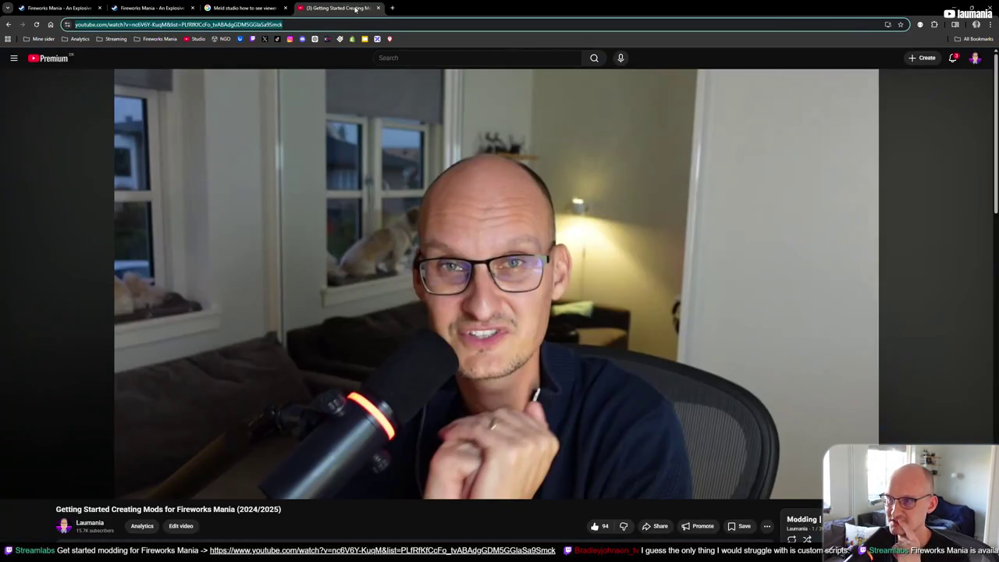
middle_click(356, 9)
left_click(961, 6)
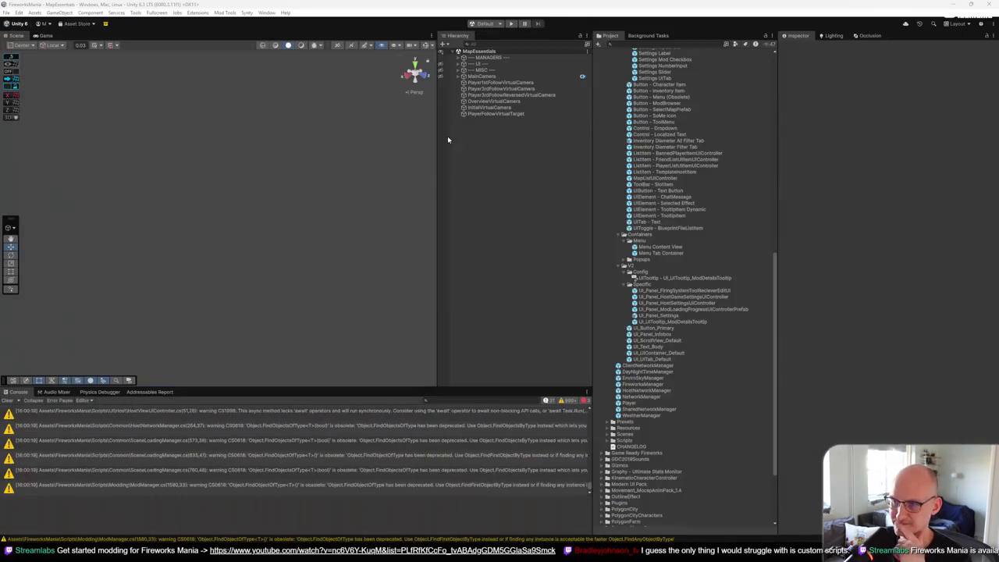
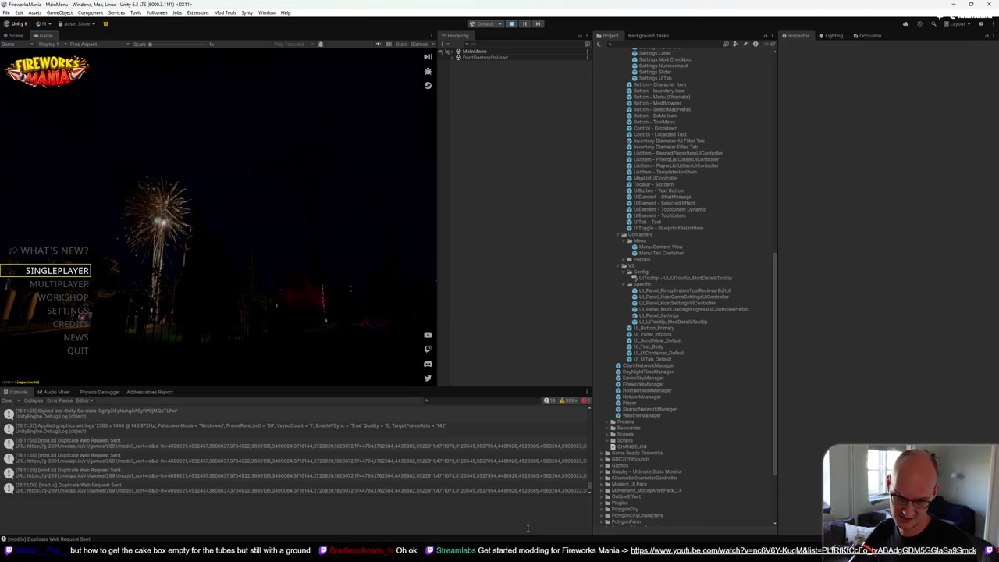
Step: Launch Blender from the Windows Start search while the Unity game keeps running
key("super")
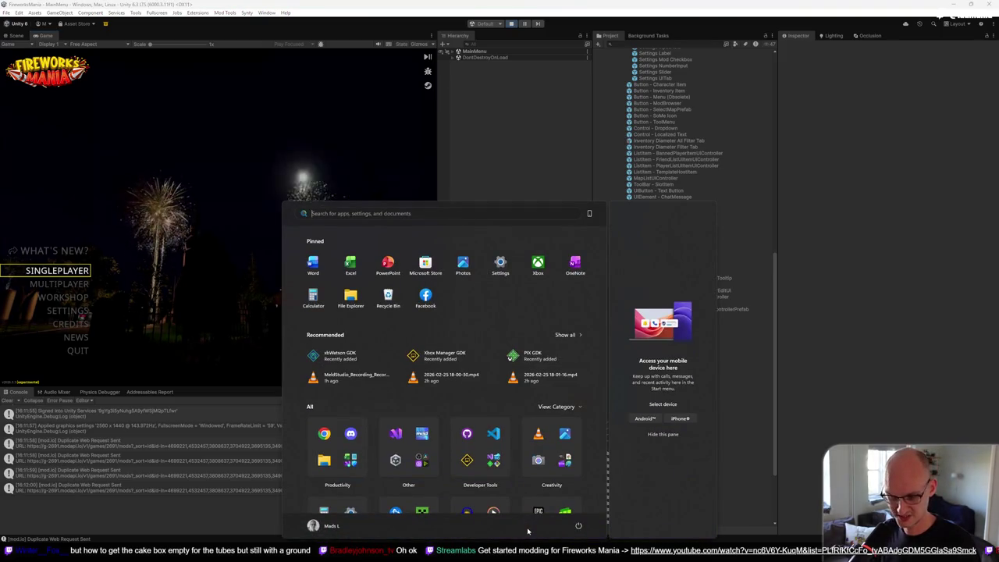
type("blender")
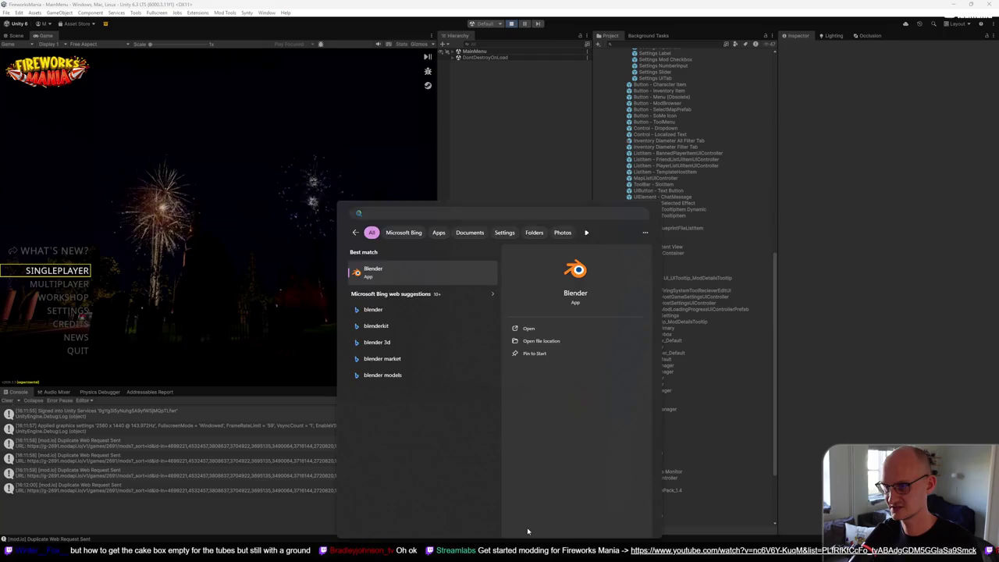
key("Return")
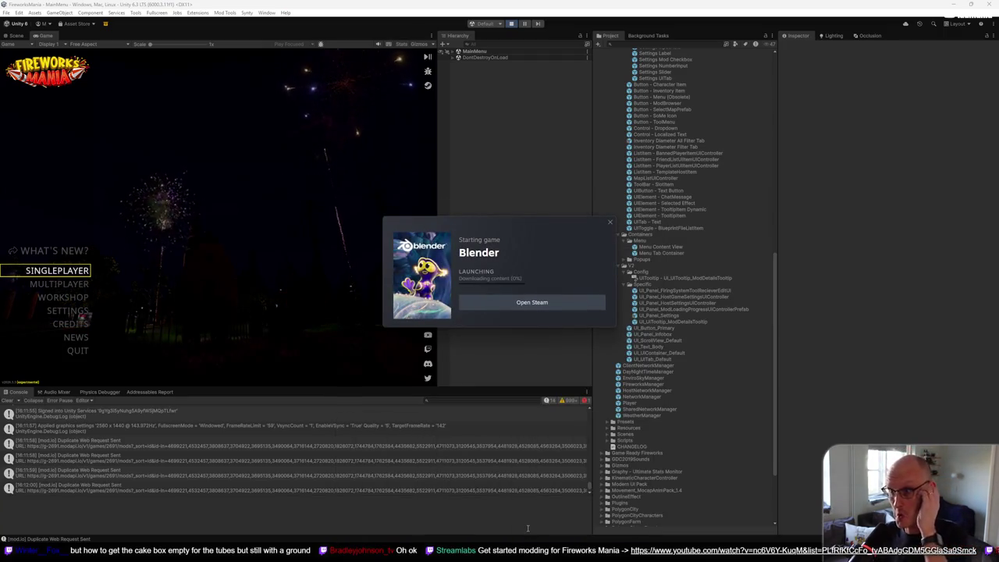
Step: Open Fireworks Mania's SINGLEPLAYER setup and view a UITooltipTrigger warning's stack trace in the Console
left_click(86, 271)
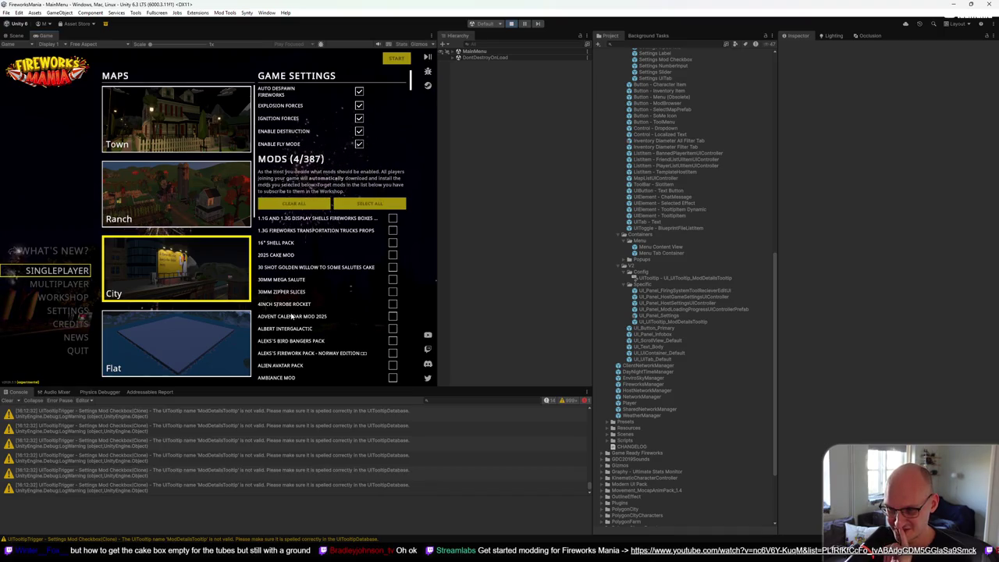
left_click(207, 430)
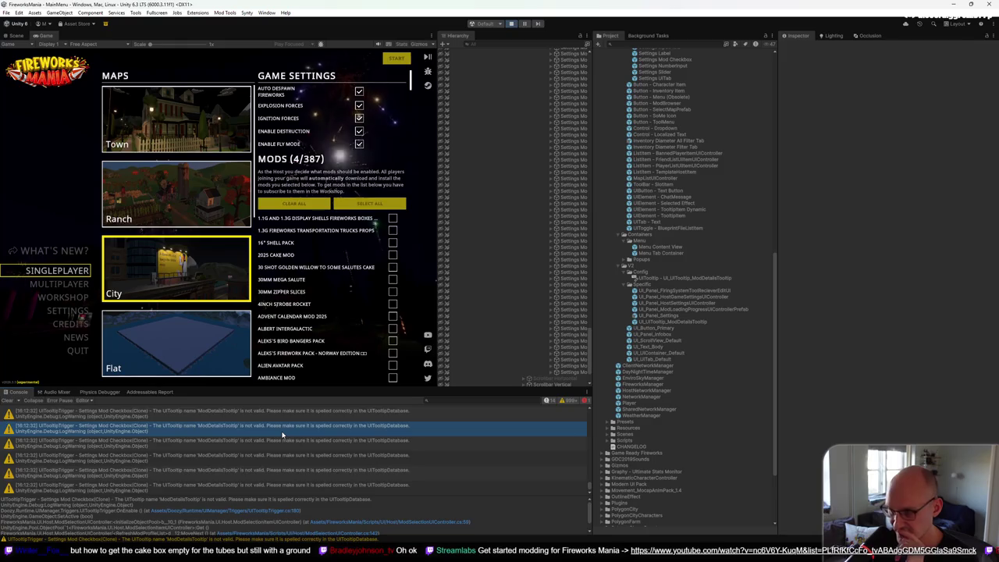
Step: Inspect a Settings Mod Checkbox clone's UITooltip type list in the Inspector
left_click(567, 361)
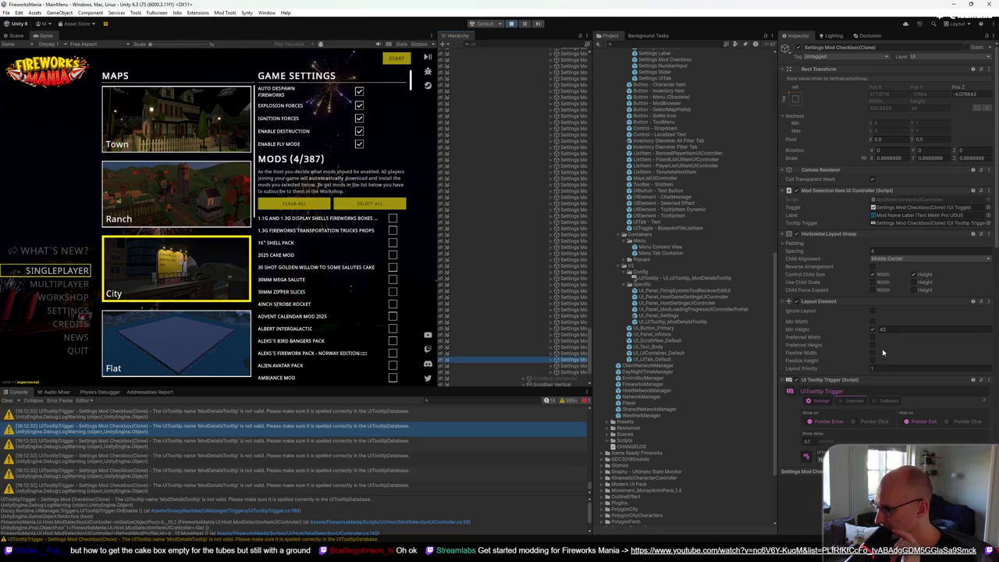
scroll(889, 342, "down", 2)
scroll(889, 342, "down", 1)
left_click(880, 396)
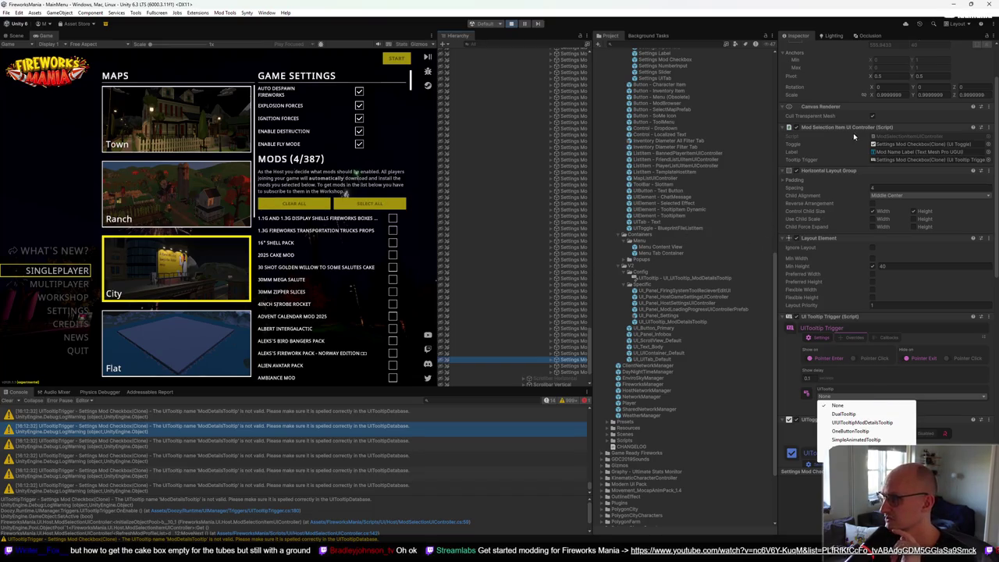
key("Escape")
scroll(849, 87, "up", 3)
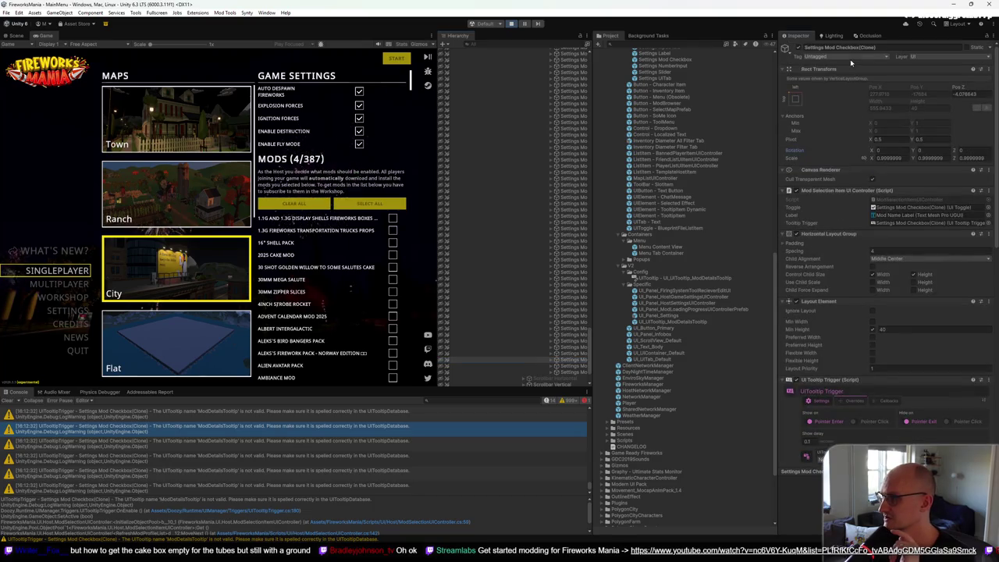
Step: Resize the Game and Hierarchy panels and stop play mode
left_click(569, 361)
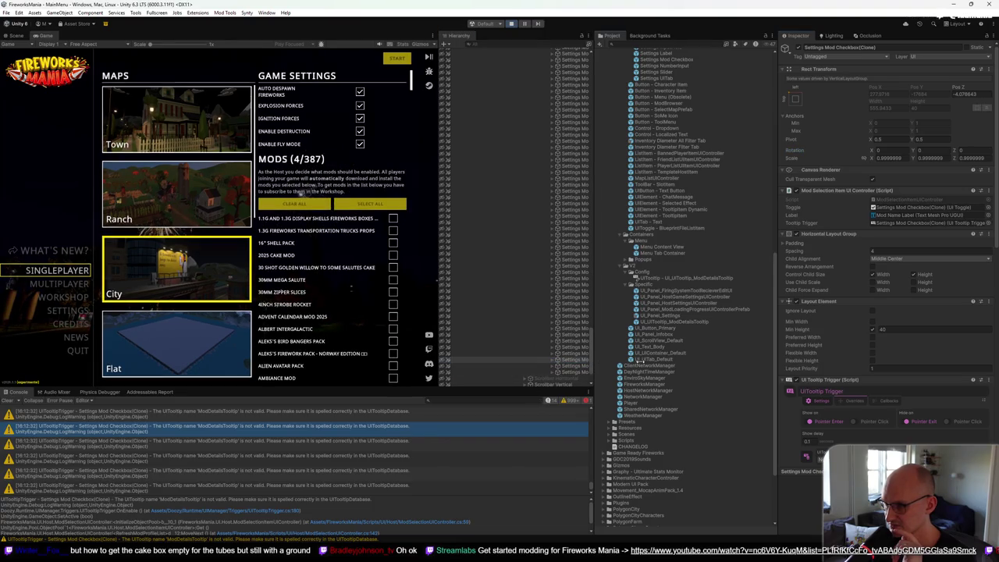
left_click_drag(614, 365, 555, 366)
left_click_drag(598, 330, 557, 330)
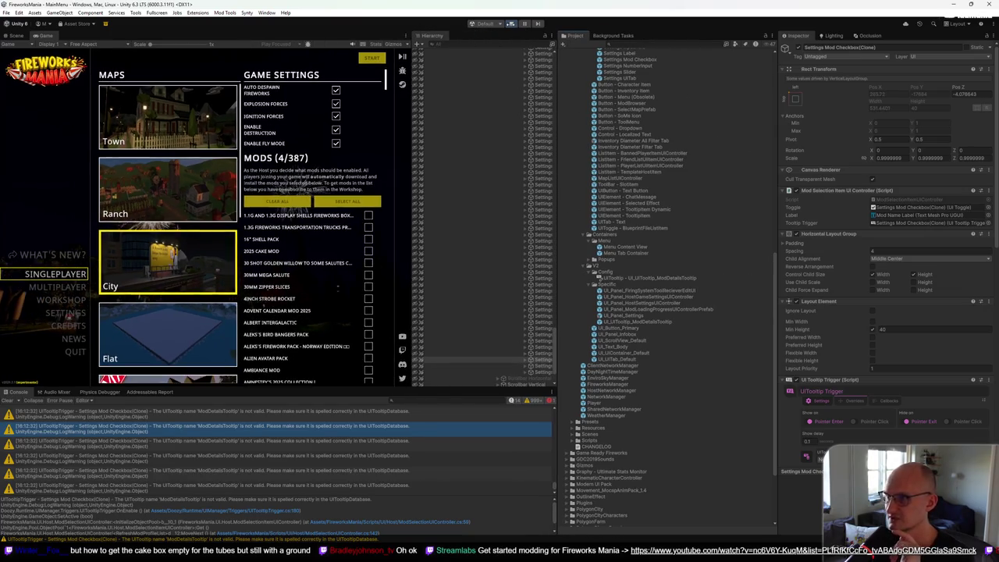
left_click(512, 24)
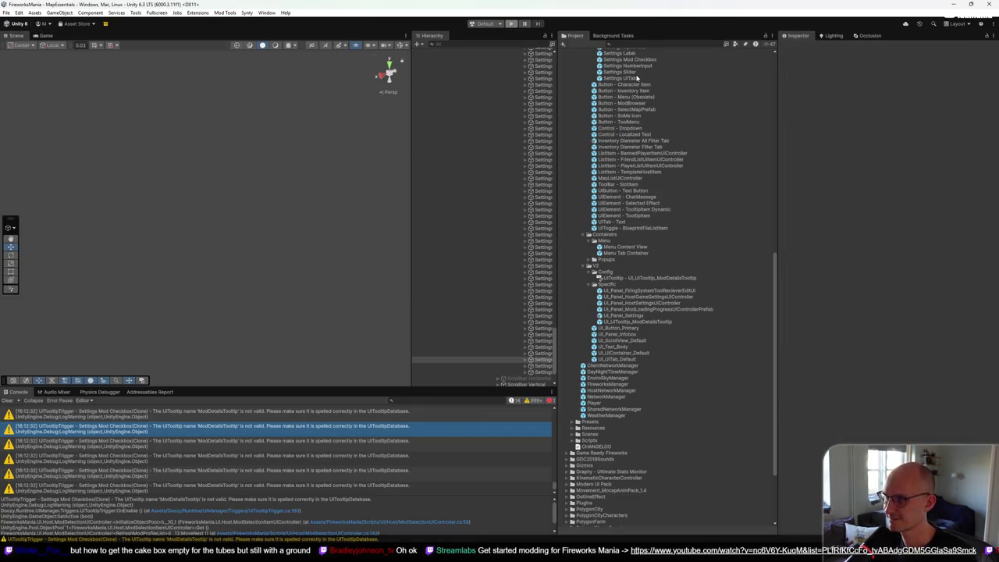
Step: Set the Settings Mod Checkbox prefab's UITooltip to UITooltipModDetailsTooltip
left_click(644, 83)
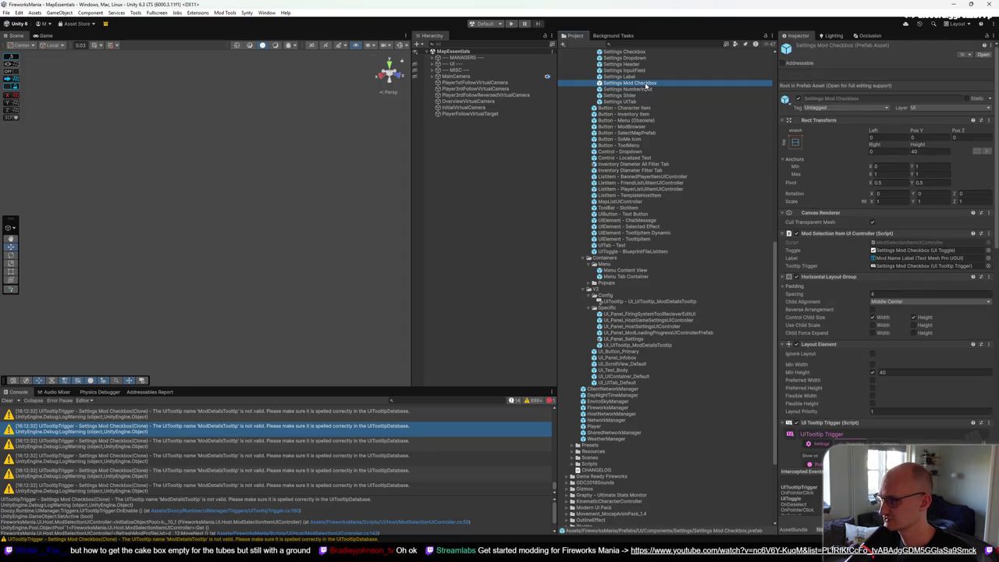
scroll(852, 275, "down", 3)
scroll(852, 274, "down", 2)
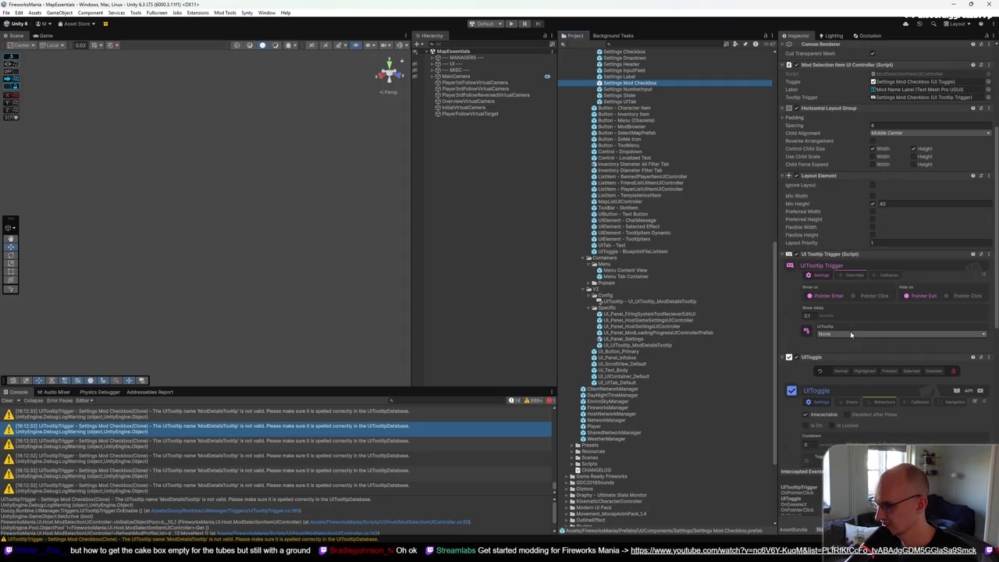
left_click(851, 334)
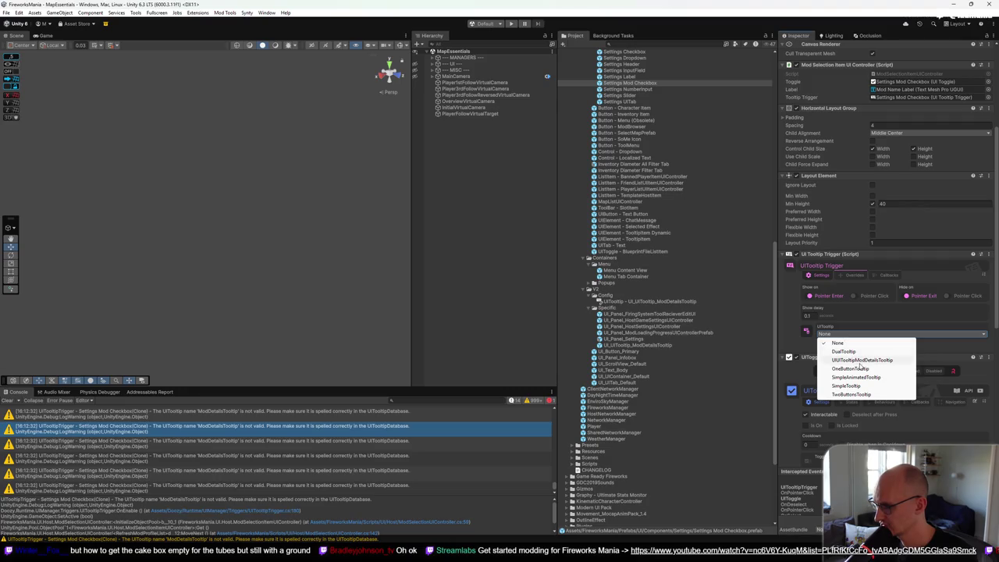
left_click(862, 360)
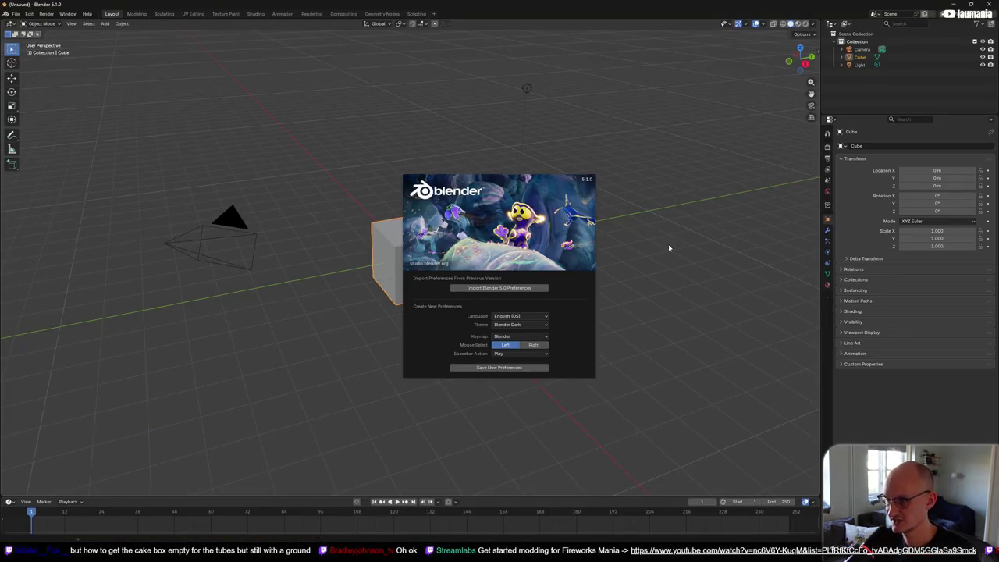
Step: Dismiss Blender's splash screen and orbit to view the default cube from the front
left_click(668, 248)
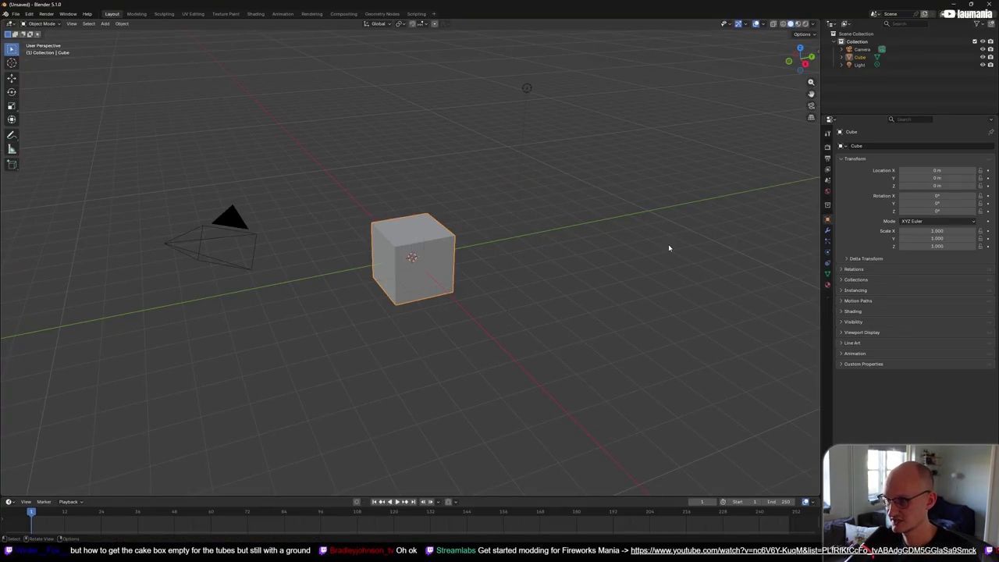
scroll(428, 241, "up", 3)
scroll(430, 261, "down", 1)
mouse_move(434, 263)
left_mouse_down()
mouse_move(448, 263)
mouse_move(424, 281)
mouse_move(366, 227)
mouse_move(459, 246)
mouse_move(422, 285)
mouse_move(432, 268)
left_mouse_up()
scroll(453, 247, "up", 1)
Step: In Edit Mode, select only the cube's top face and inset it with a thin rim
key("Tab")
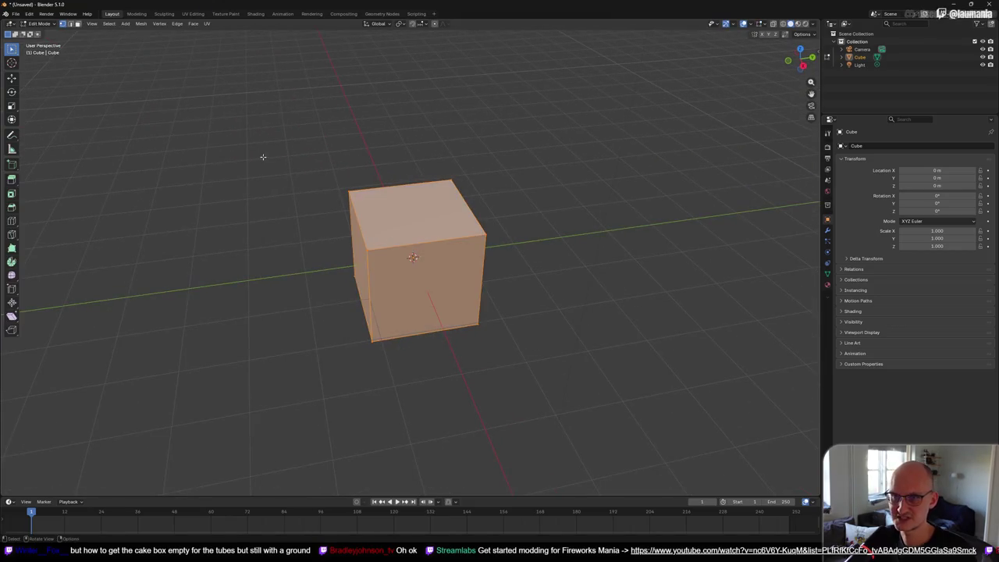
key("2")
key("alt+a")
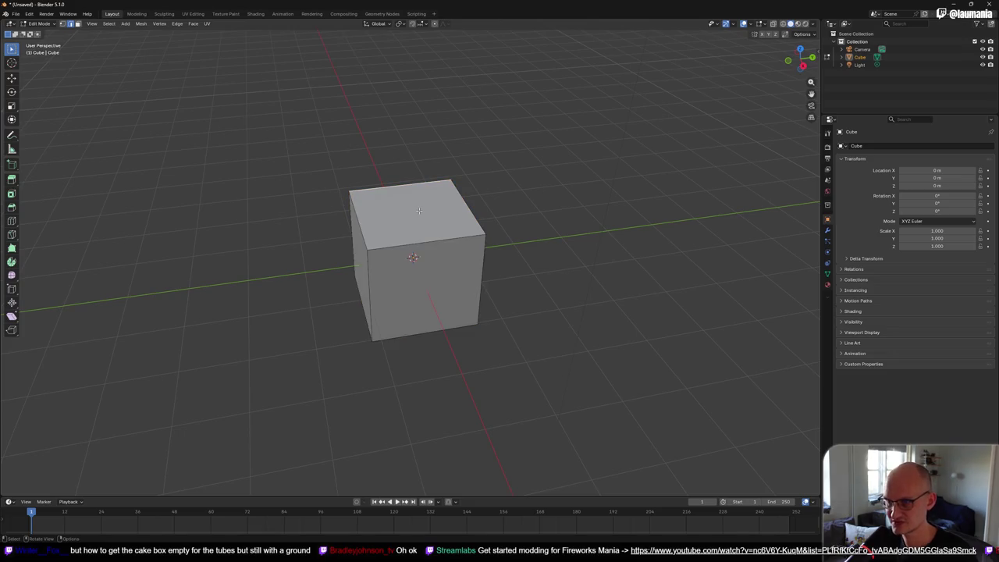
left_click(418, 214)
mouse_move(460, 204)
left_mouse_down()
mouse_move(547, 185)
mouse_move(450, 174)
mouse_move(493, 216)
mouse_move(522, 220)
left_mouse_up()
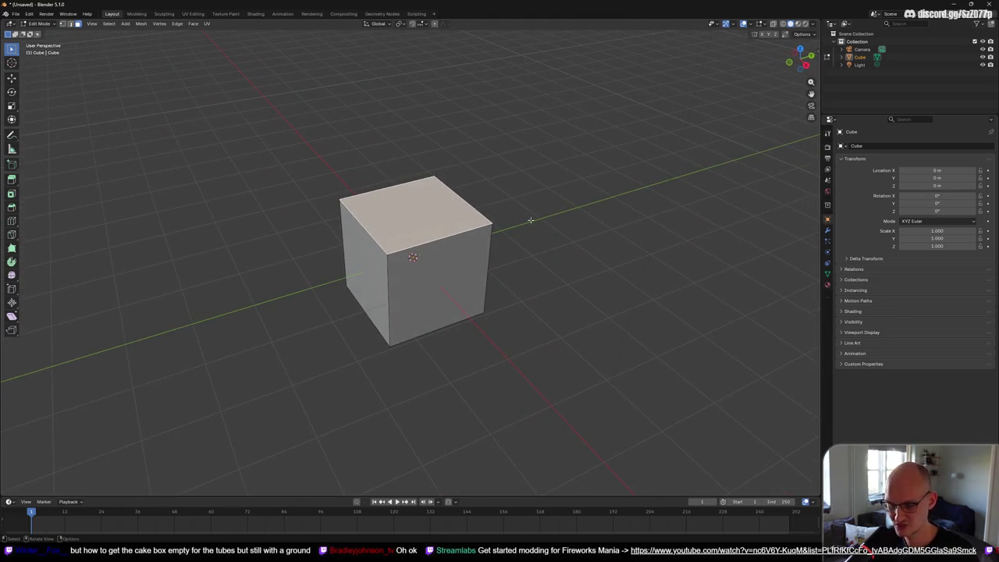
key("i")
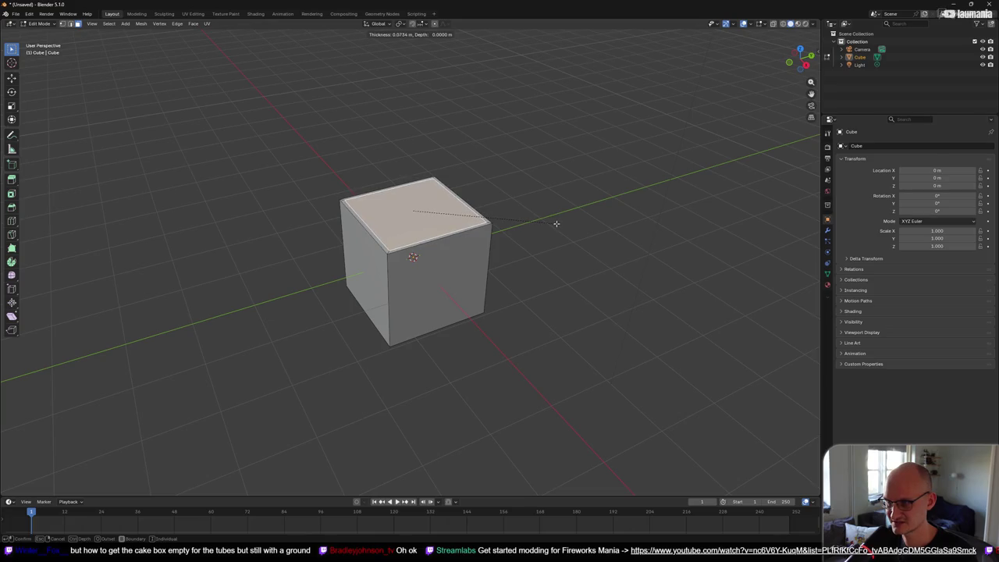
left_click(556, 224)
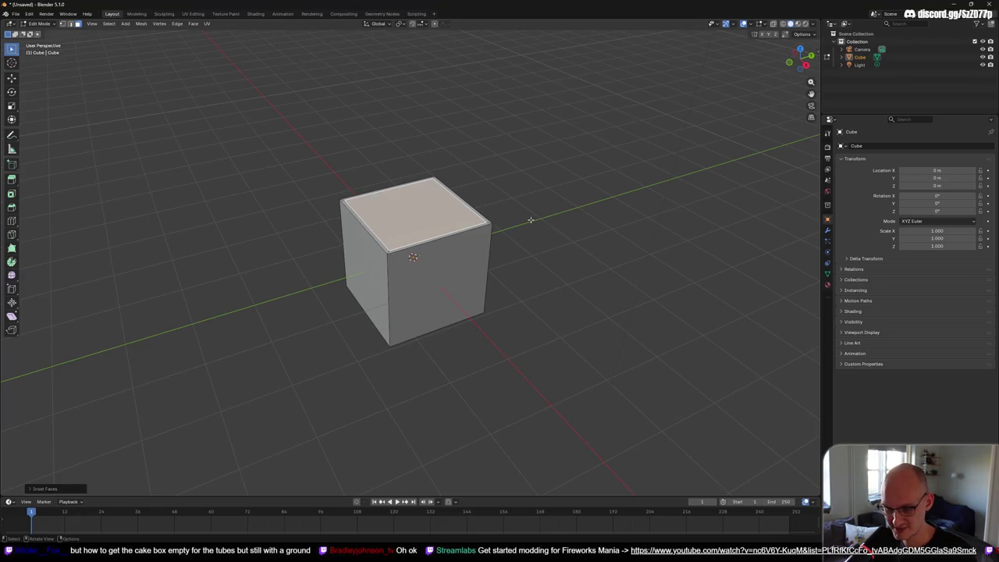
key("g")
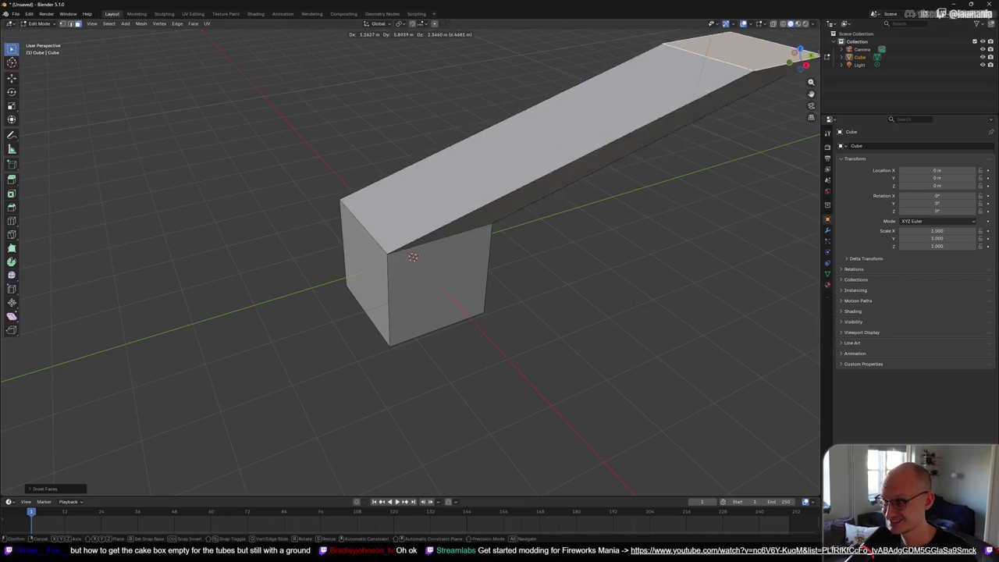
Step: In front orthographic view with X-ray, move the inset top face down along Z to the bottom
right_click(494, 203)
key("g")
key("z")
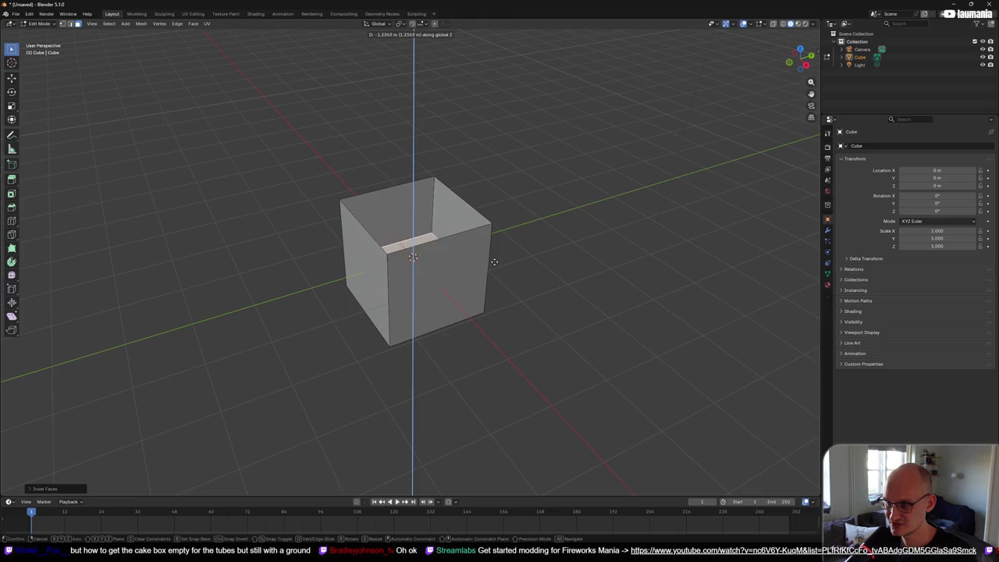
key("Escape")
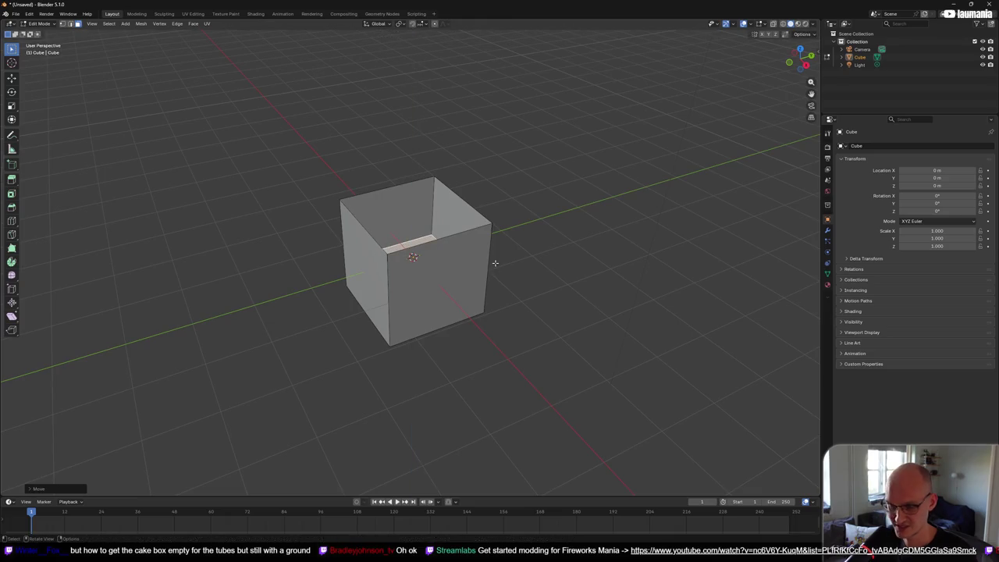
key("ctrl+z")
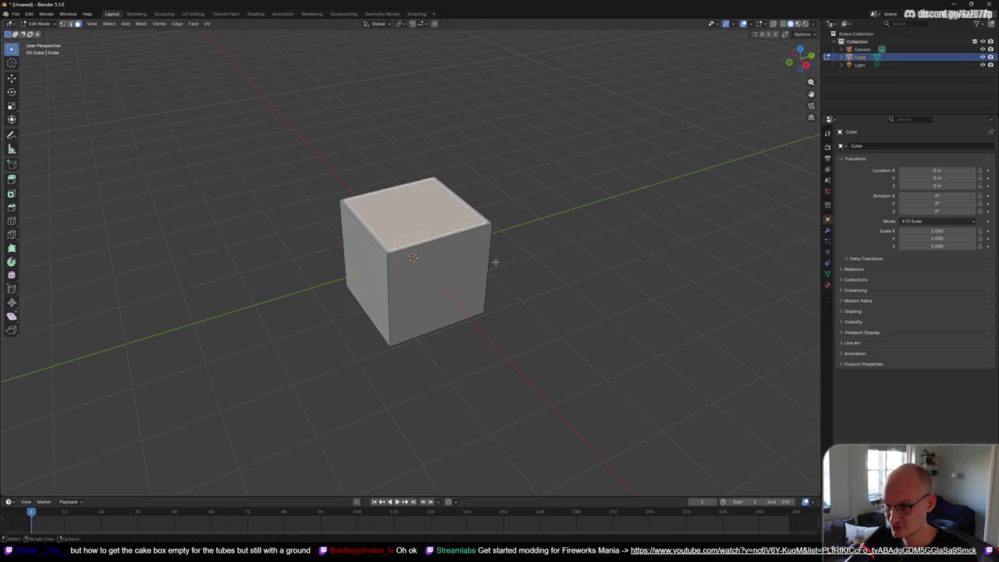
key("KP_1")
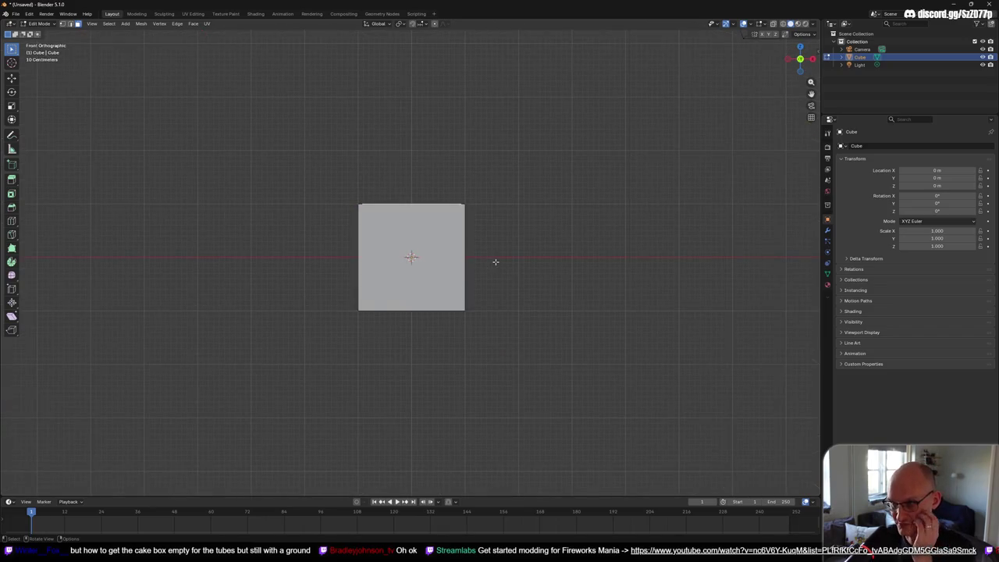
key("alt+z")
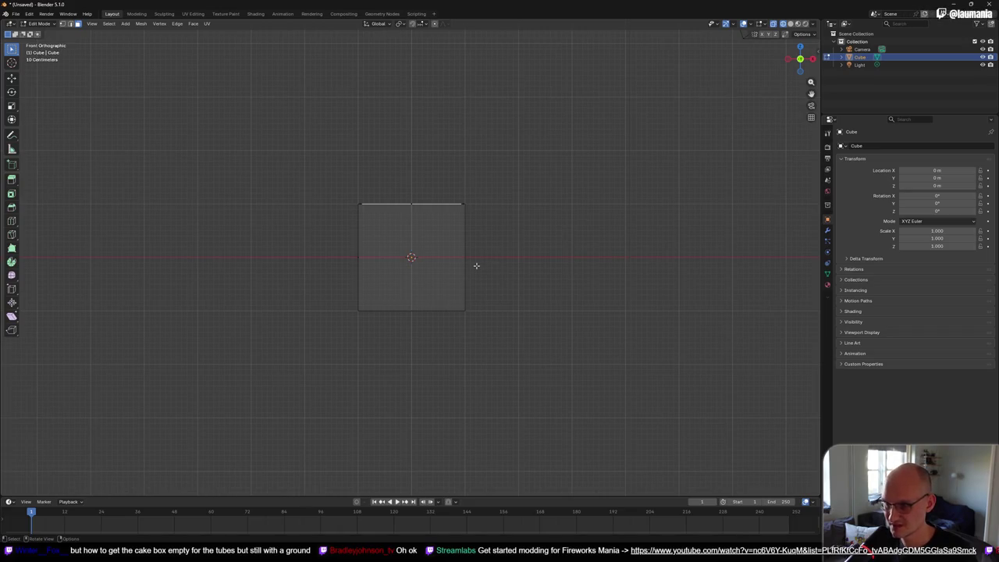
key("g")
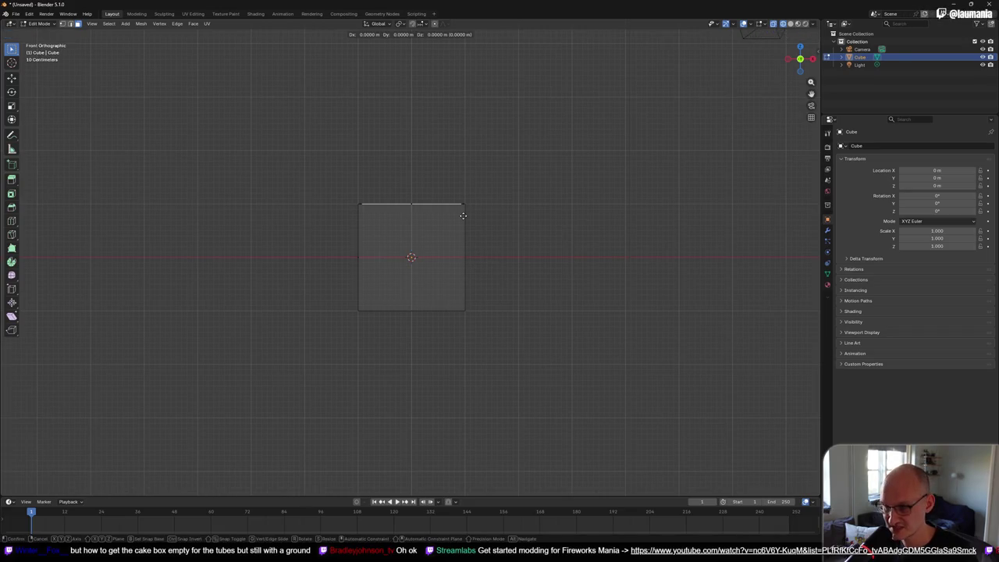
key("z")
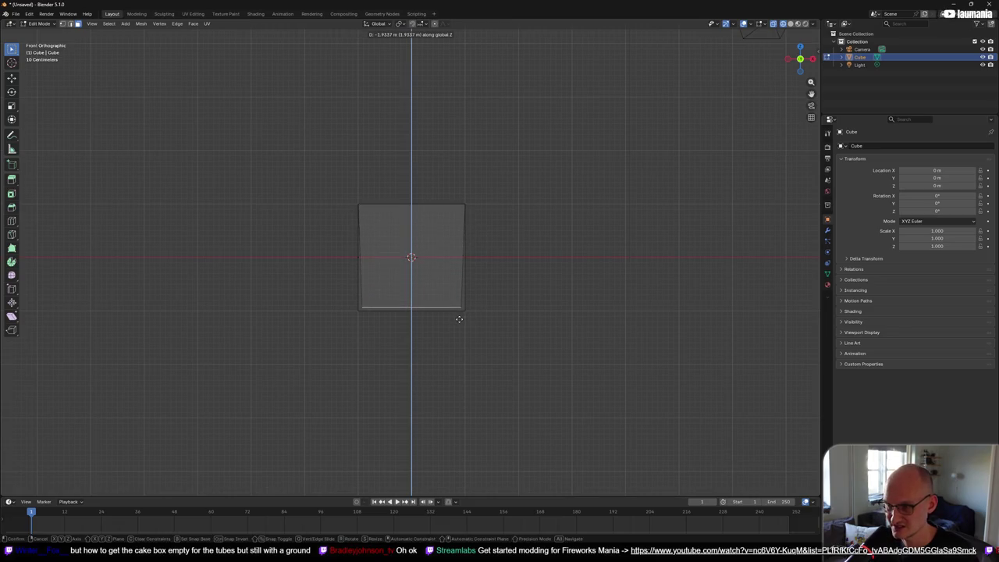
left_click(459, 319)
Step: Undo the earlier moves, sink the top face along Z, and view the result solid
left_click_drag(459, 319, 459, 273)
key("ctrl+z")
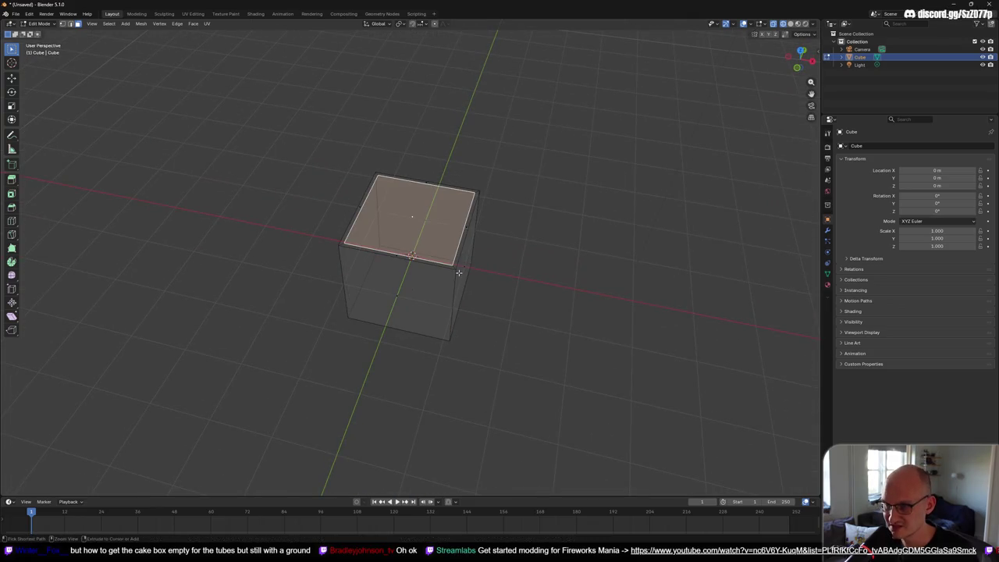
key("ctrl+z")
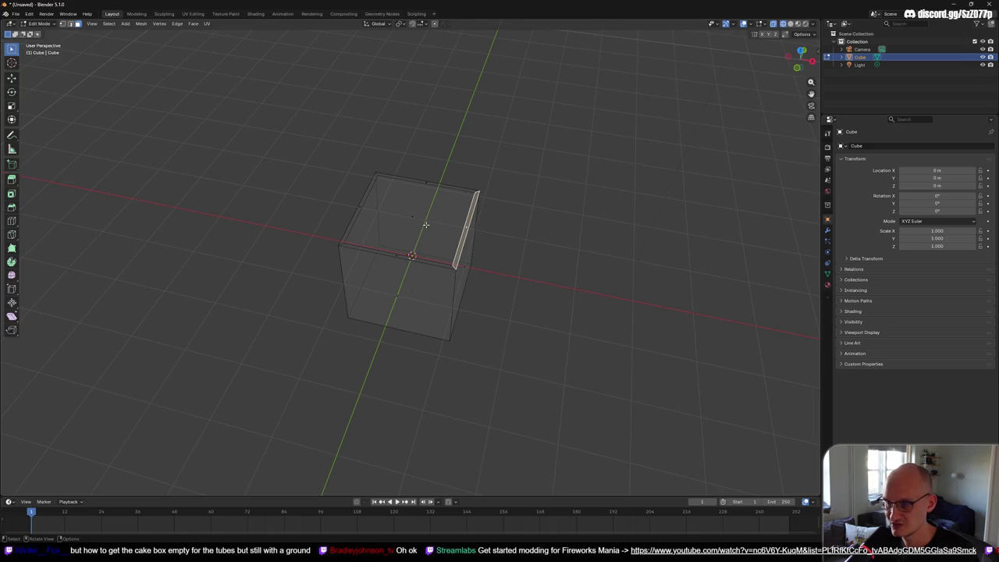
key("ctrl+z")
key("ctrl+z")
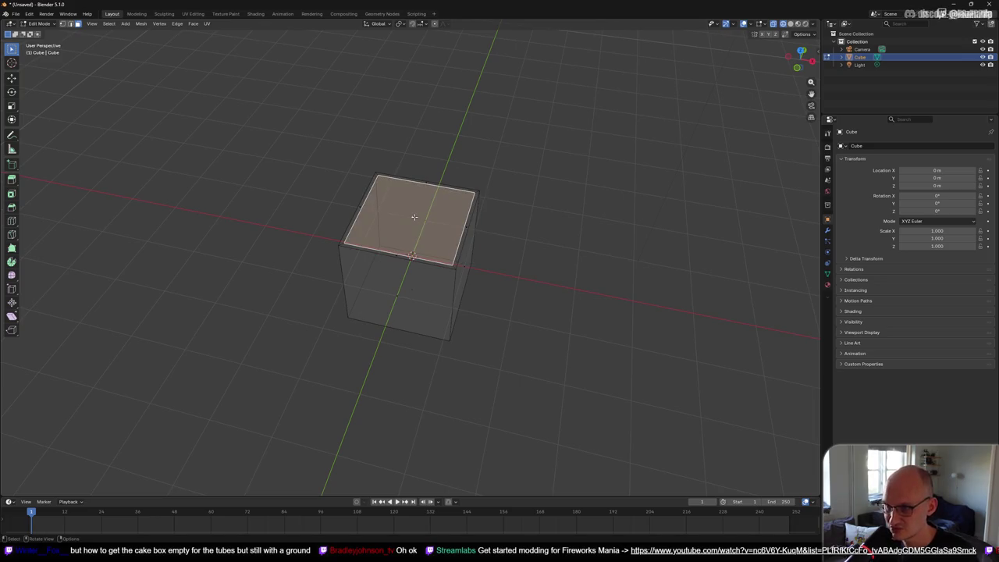
scroll(424, 230, "up", 5)
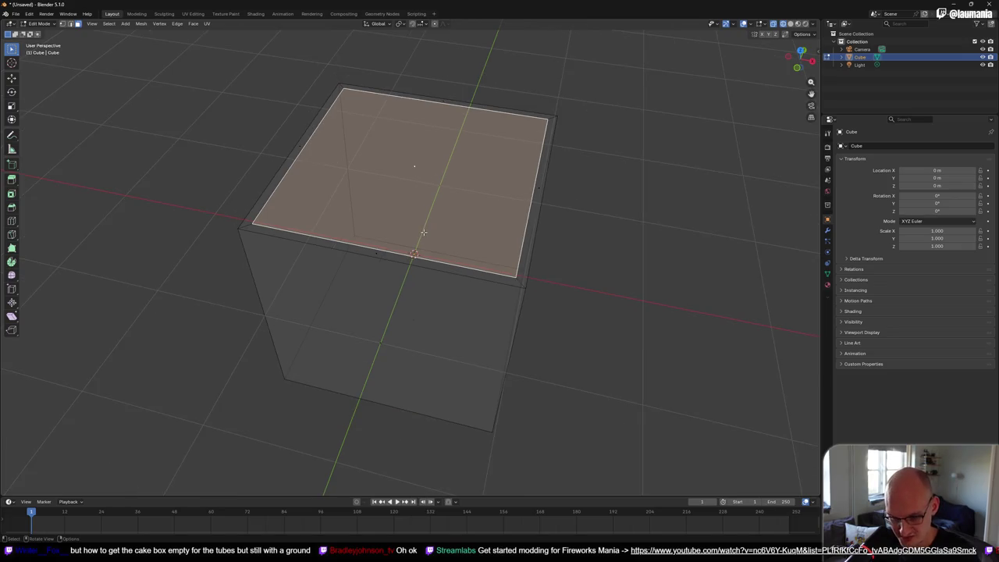
key("g")
key("z")
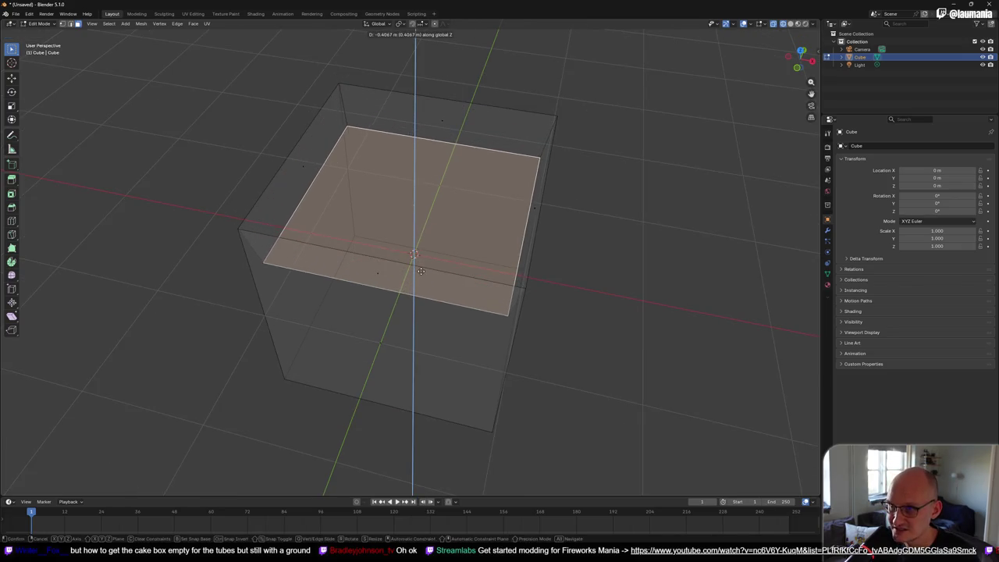
left_click(421, 267)
key("alt+z")
left_click_drag(422, 266, 433, 202)
mouse_move(461, 105)
left_mouse_down()
mouse_move(498, 137)
mouse_move(514, 132)
mouse_move(397, 114)
mouse_move(443, 164)
left_mouse_up()
Step: Retry lowering the top face along Z after undoing a partial move and cancelling an extrude
key("g")
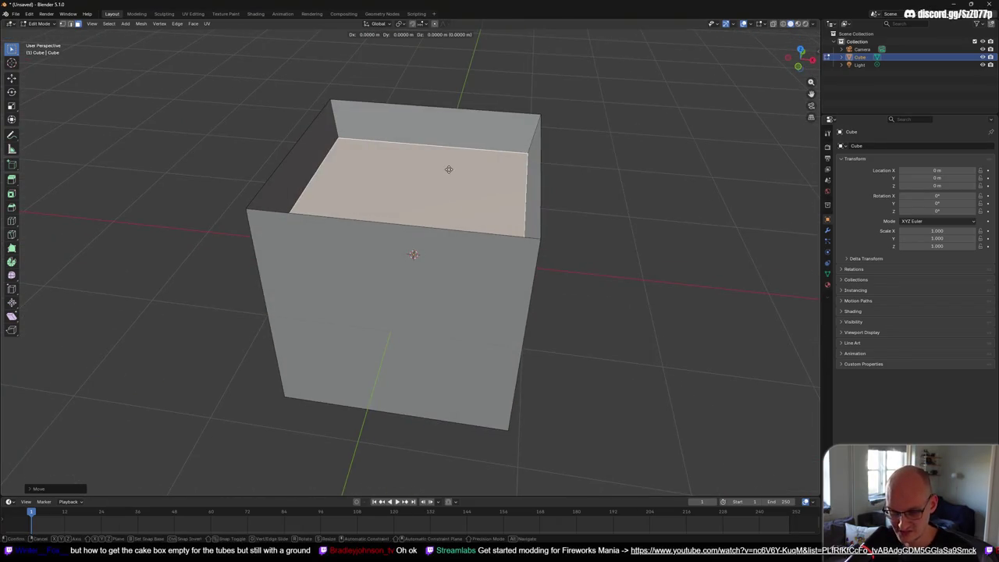
key("z")
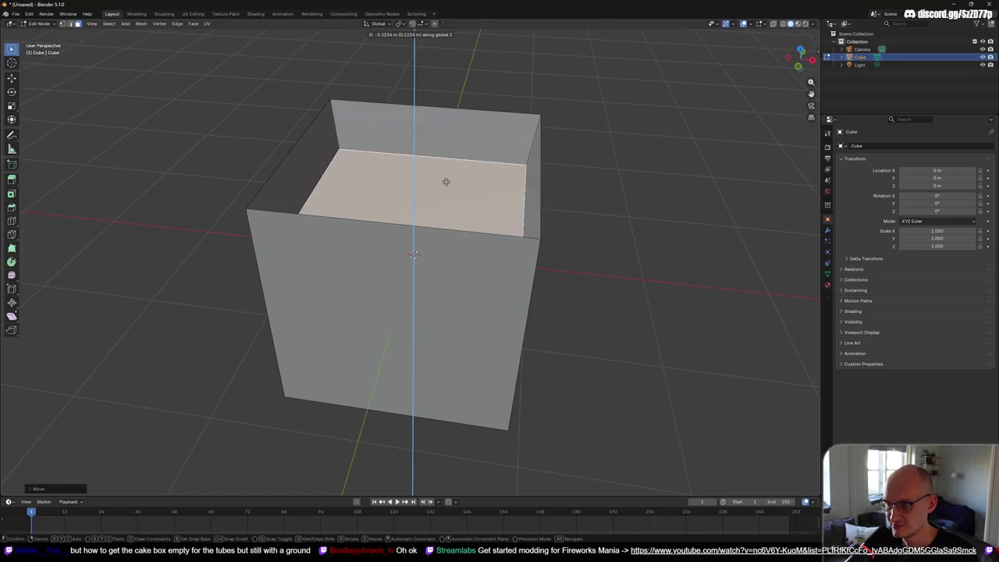
left_click(450, 192)
key("ctrl+z")
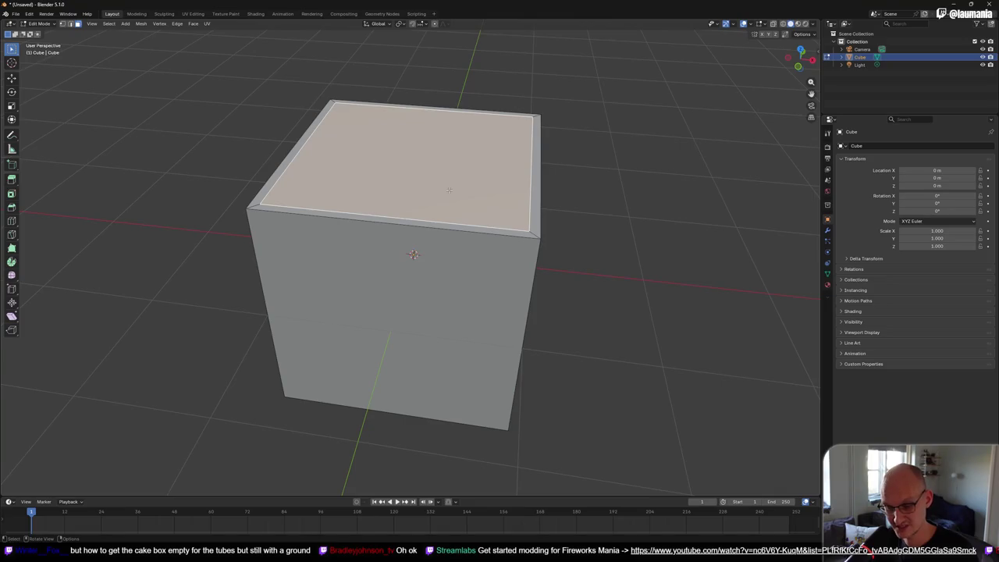
key("e")
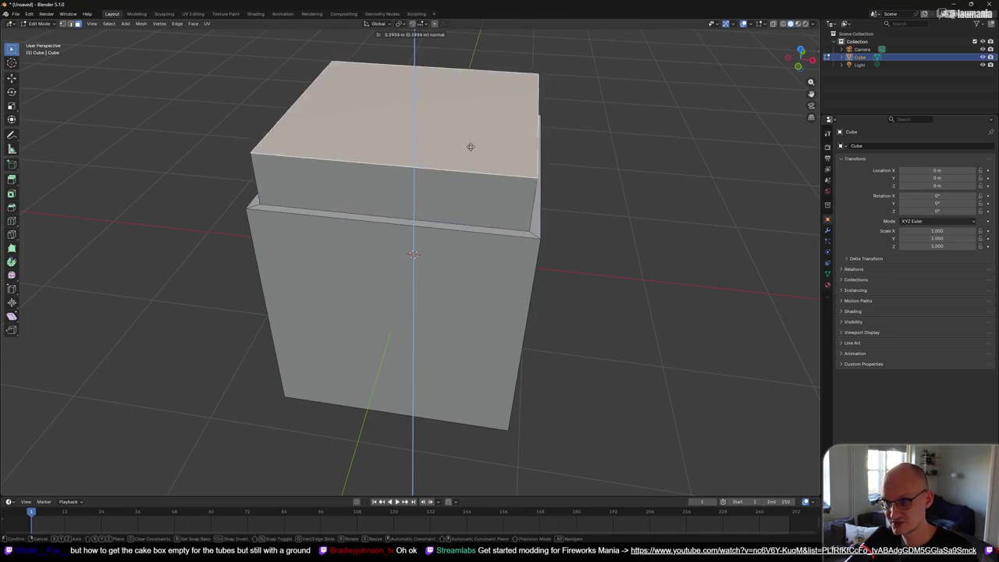
right_click(468, 175)
key("g")
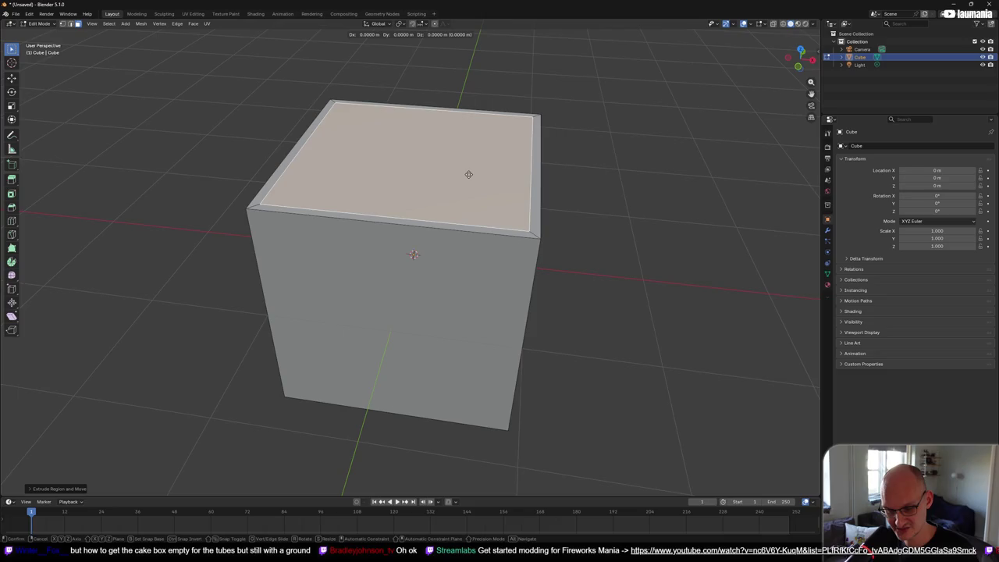
key("z")
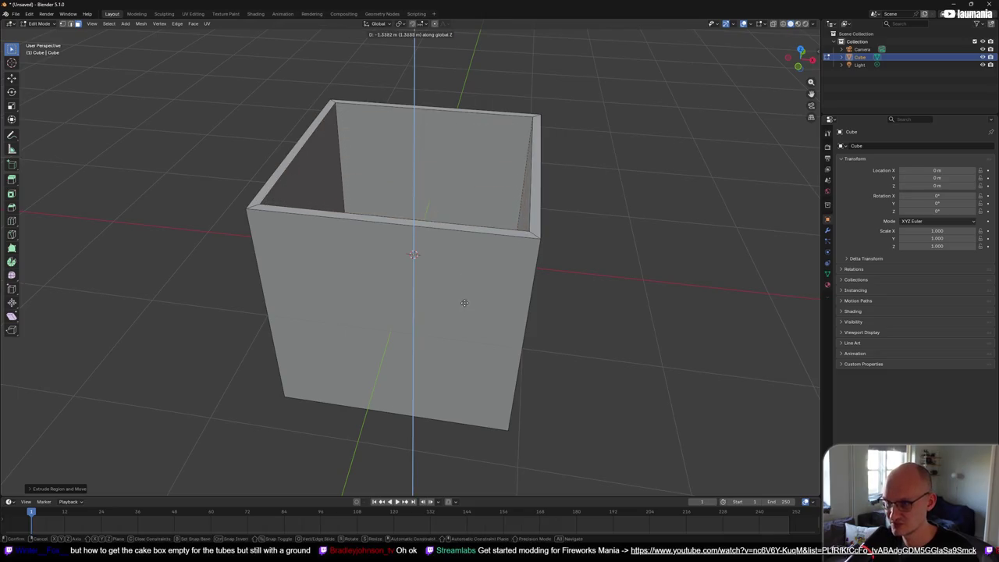
left_click(463, 308)
Step: In front X-ray view, set the face at the box bottom as a floor, then deselect it
key("KP_1")
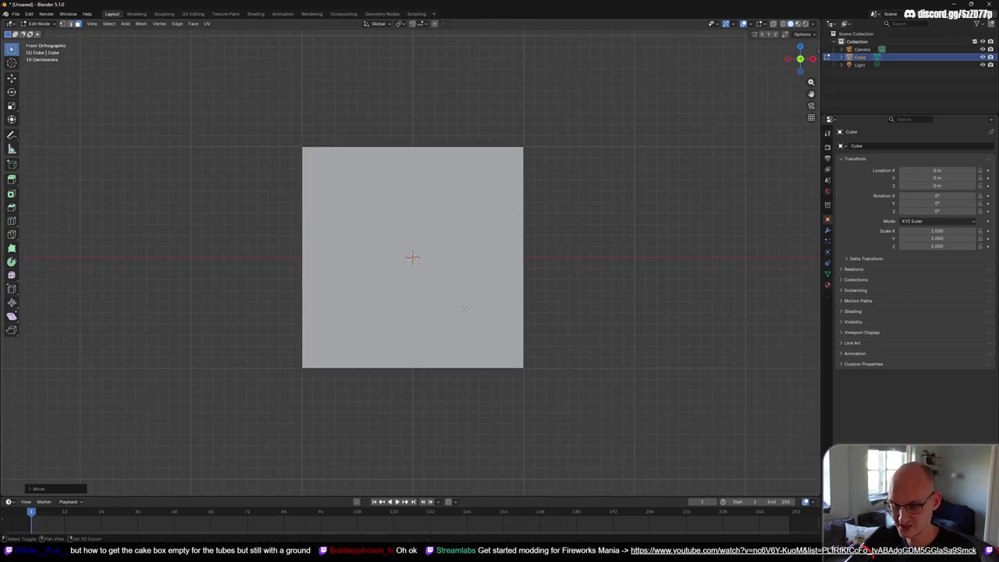
key("alt+z")
key("g")
key("z")
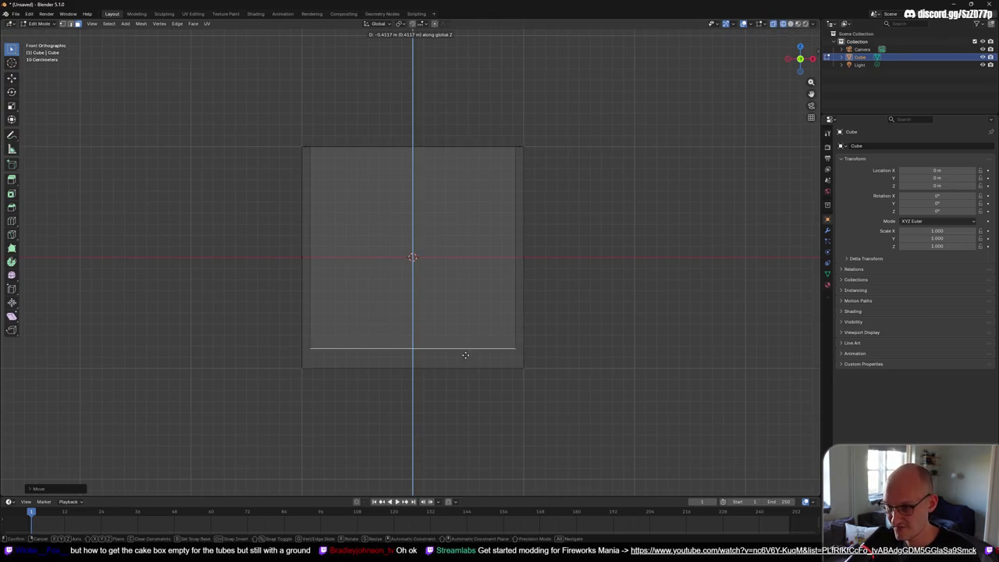
left_click(465, 365)
mouse_move(575, 245)
left_mouse_down()
mouse_move(576, 270)
mouse_move(544, 301)
mouse_move(433, 257)
mouse_move(455, 292)
mouse_move(476, 249)
mouse_move(456, 257)
mouse_move(486, 230)
mouse_move(493, 236)
mouse_move(468, 225)
mouse_move(484, 233)
mouse_move(504, 221)
mouse_move(494, 229)
left_mouse_up()
key("alt+z")
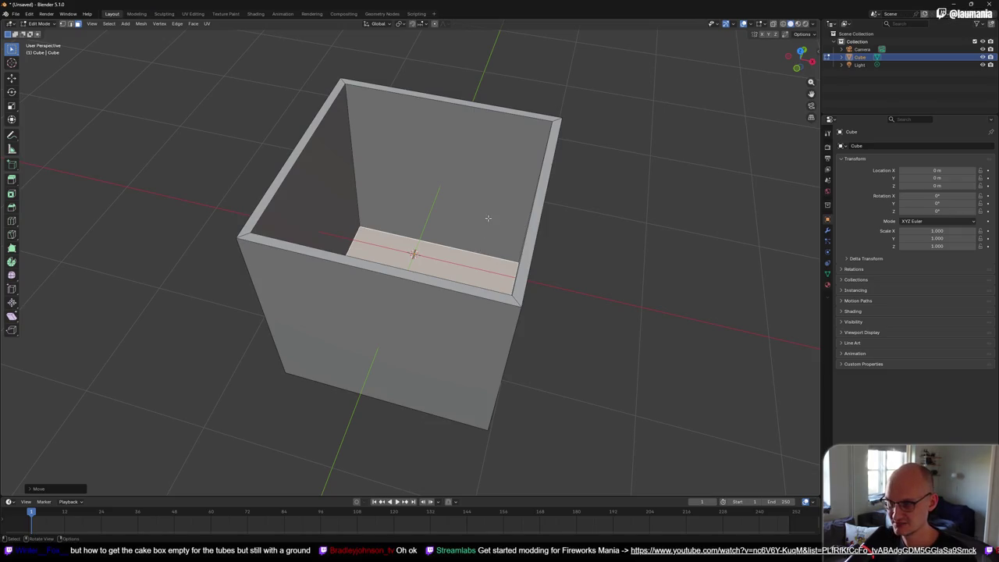
left_click(620, 239)
Step: Duplicate the box's bottom face and lift the copy above the cube along Z
left_click(455, 271)
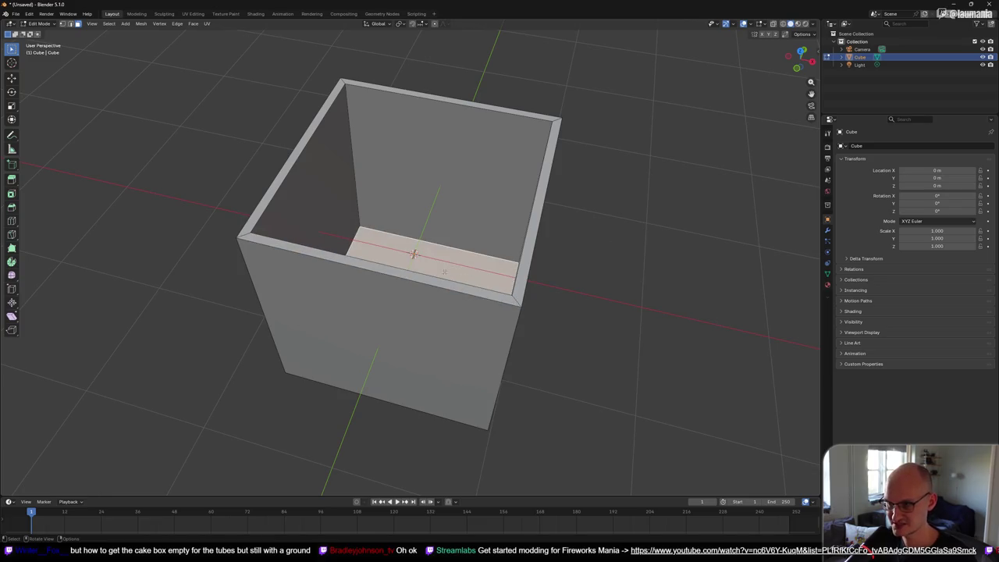
right_click(445, 272)
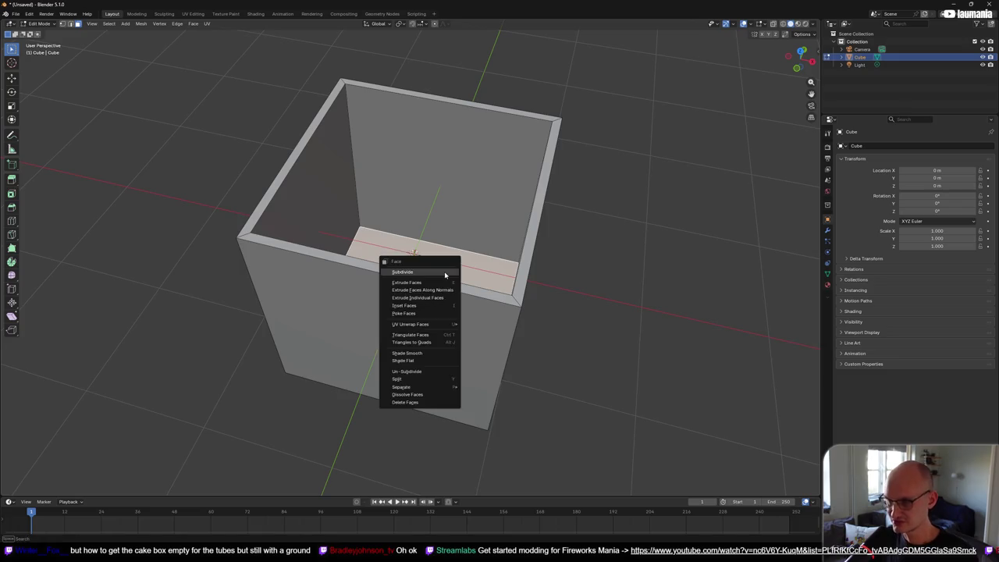
key("Escape")
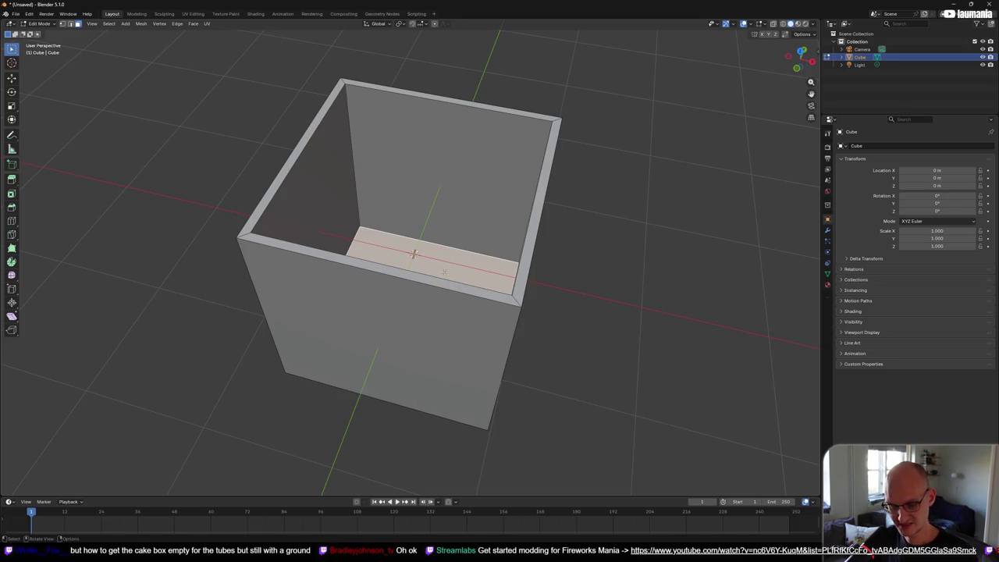
key("g")
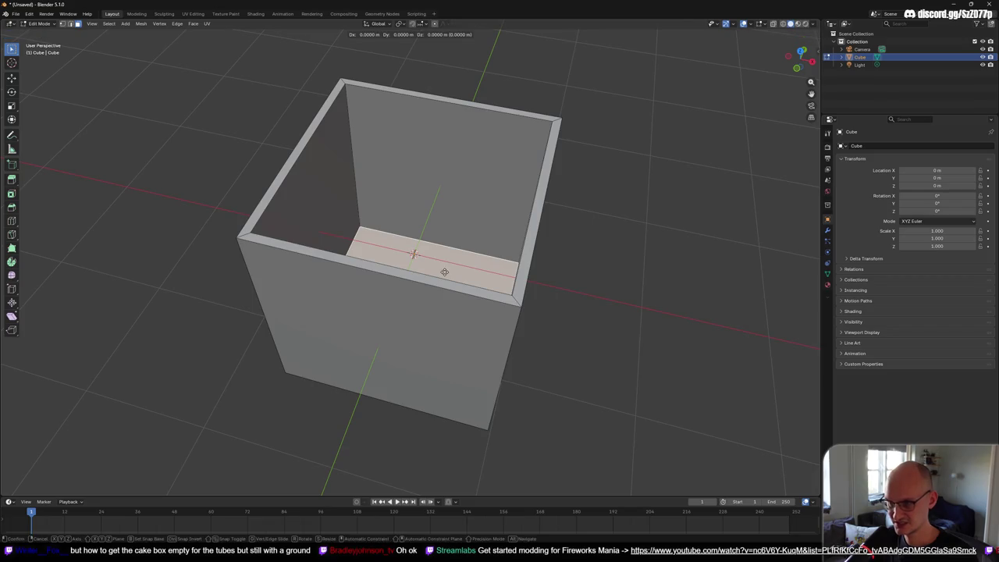
right_click(444, 272)
key("g")
key("z")
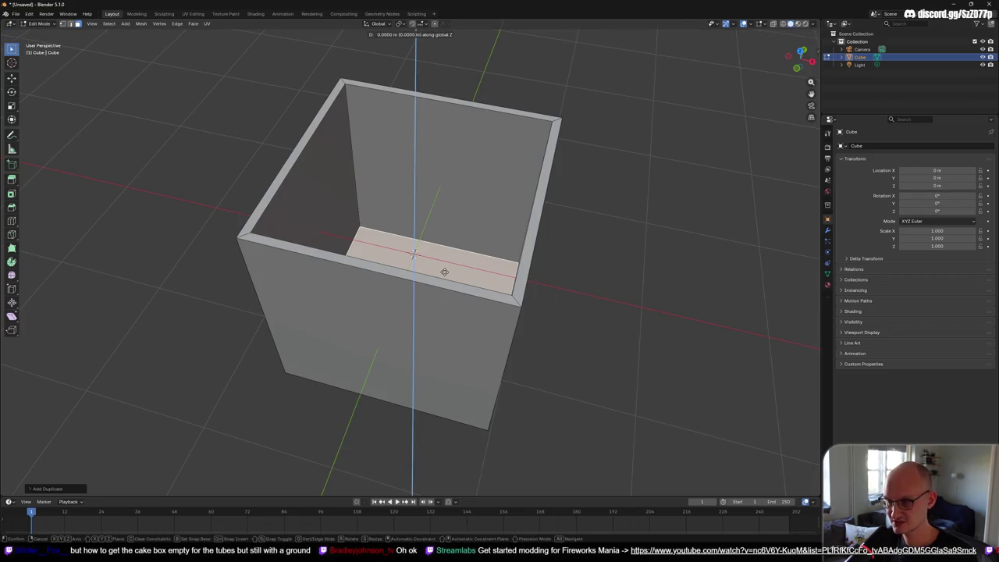
left_click(446, 78)
Step: Lower the duplicated face onto the box top and split it off as a lid
mouse_move(446, 78)
left_mouse_down()
mouse_move(491, 161)
mouse_move(487, 175)
mouse_move(384, 209)
mouse_move(435, 204)
left_mouse_up()
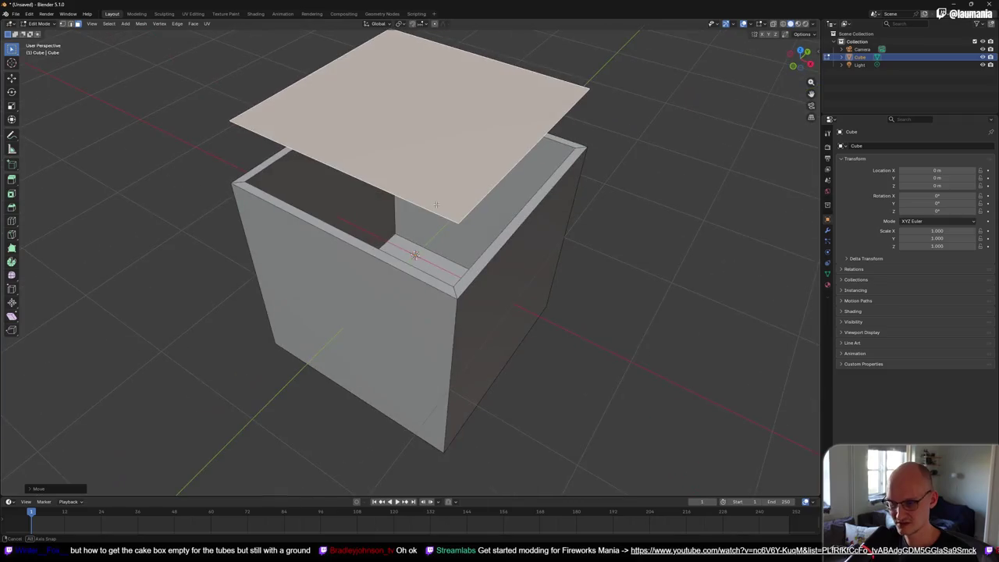
scroll(433, 222, "up", 10)
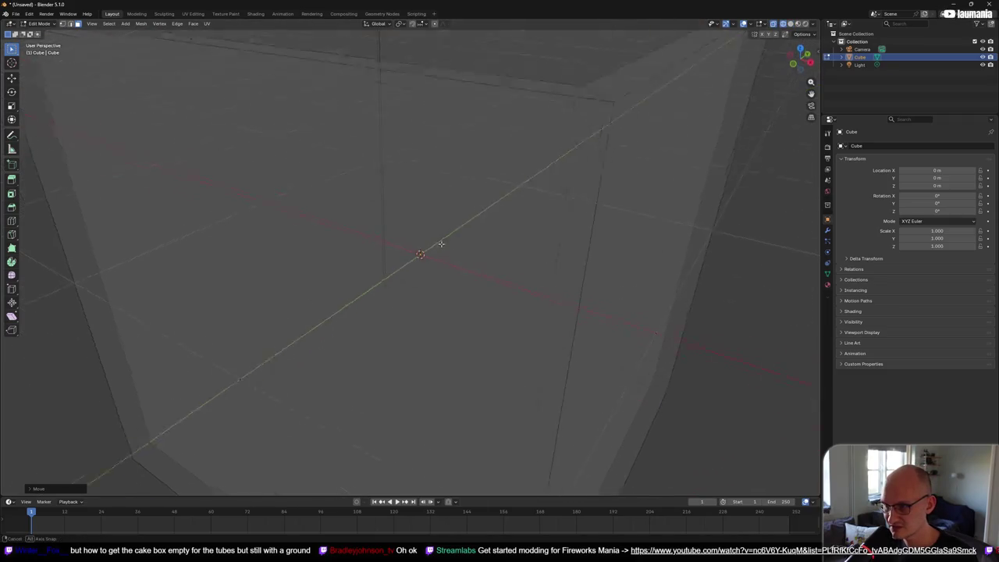
mouse_move(434, 226)
left_mouse_down()
mouse_move(397, 229)
mouse_move(367, 270)
mouse_move(416, 261)
mouse_move(416, 252)
mouse_move(458, 268)
mouse_move(477, 213)
left_mouse_up()
scroll(368, 269, "up", 3)
scroll(458, 269, "down", 10)
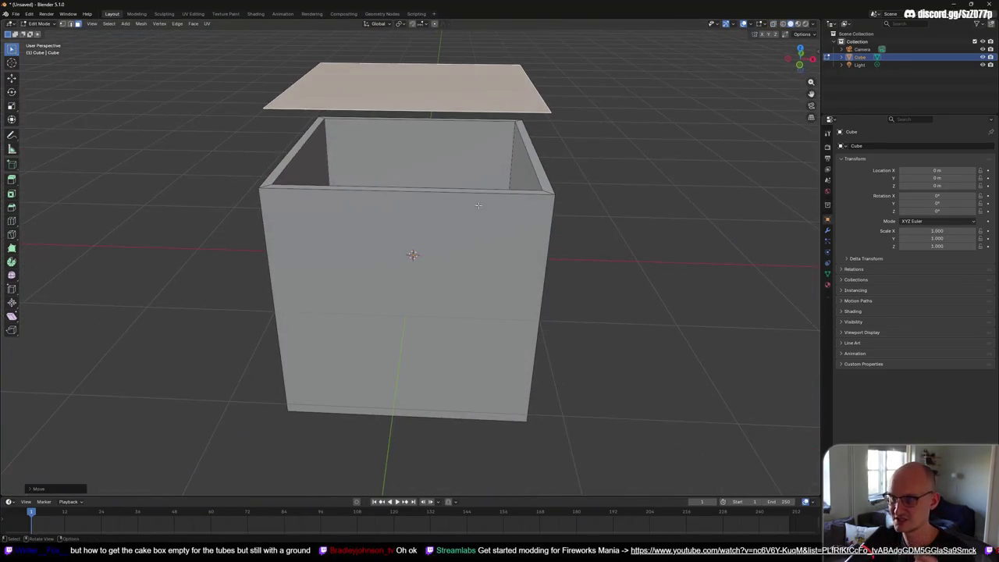
key("g")
key("z")
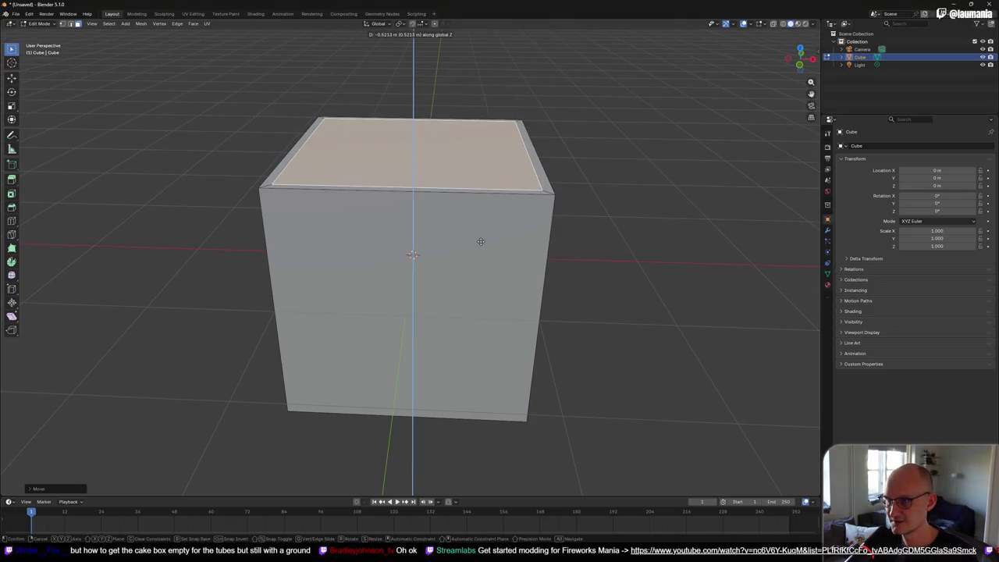
left_click(480, 241)
key("ctrl+f")
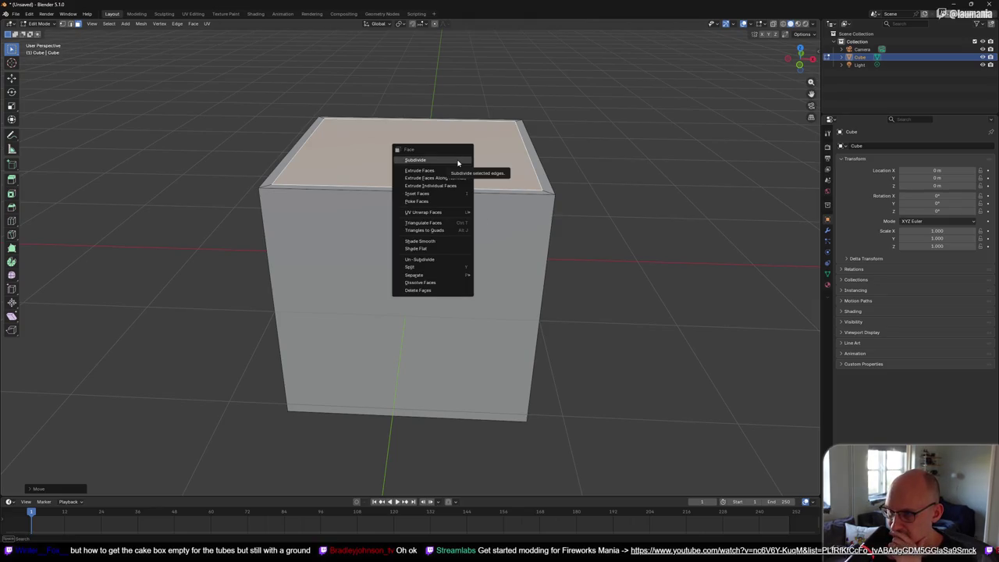
left_click(448, 269)
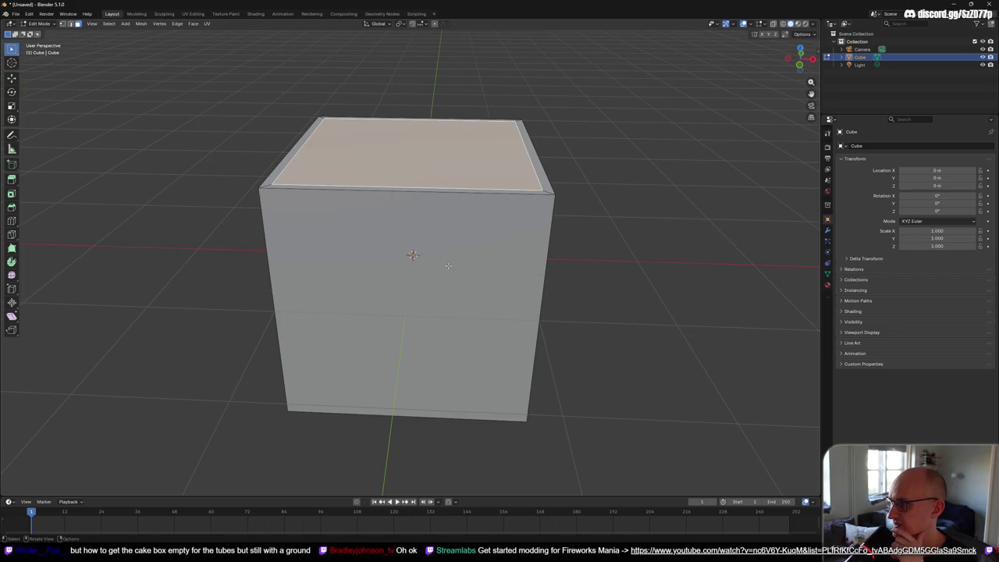
Step: Separate the selected top face from the cube into its own object
left_click(841, 58)
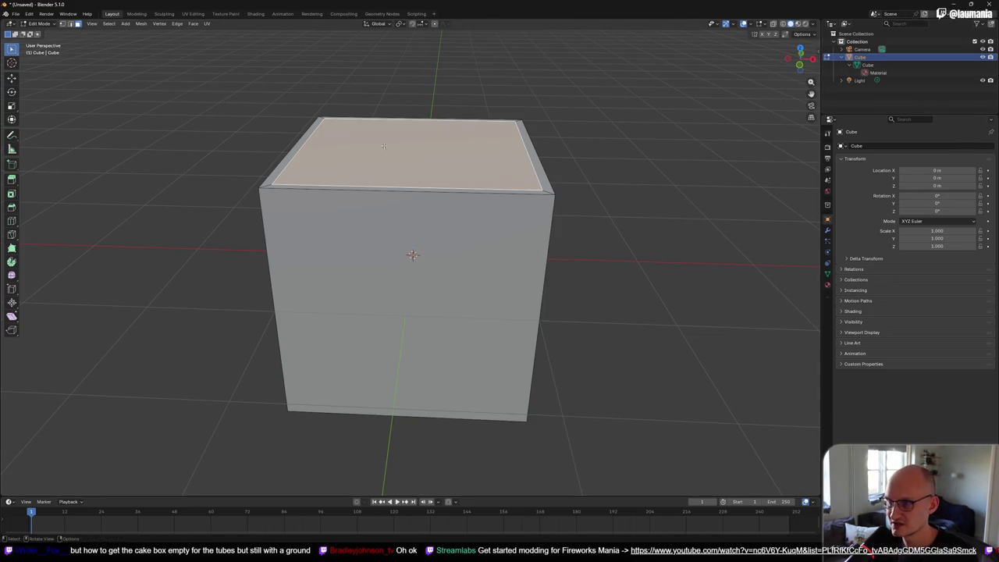
right_click(401, 148)
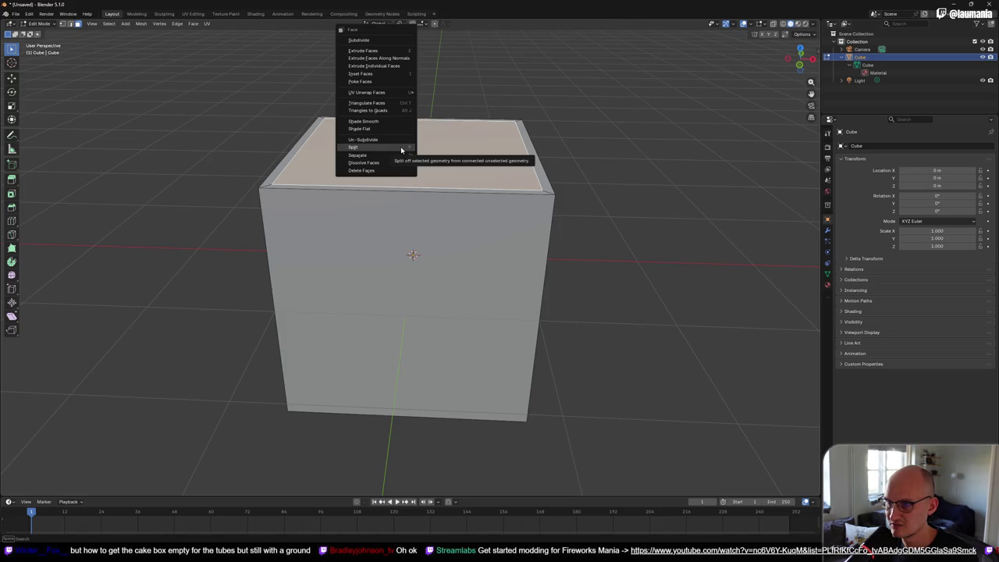
mouse_move(398, 156)
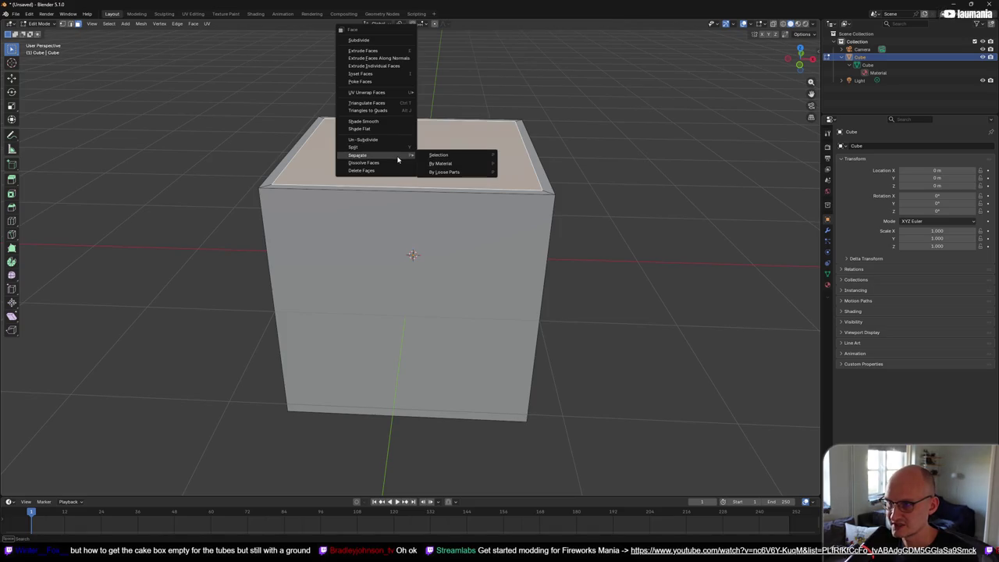
left_click(460, 156)
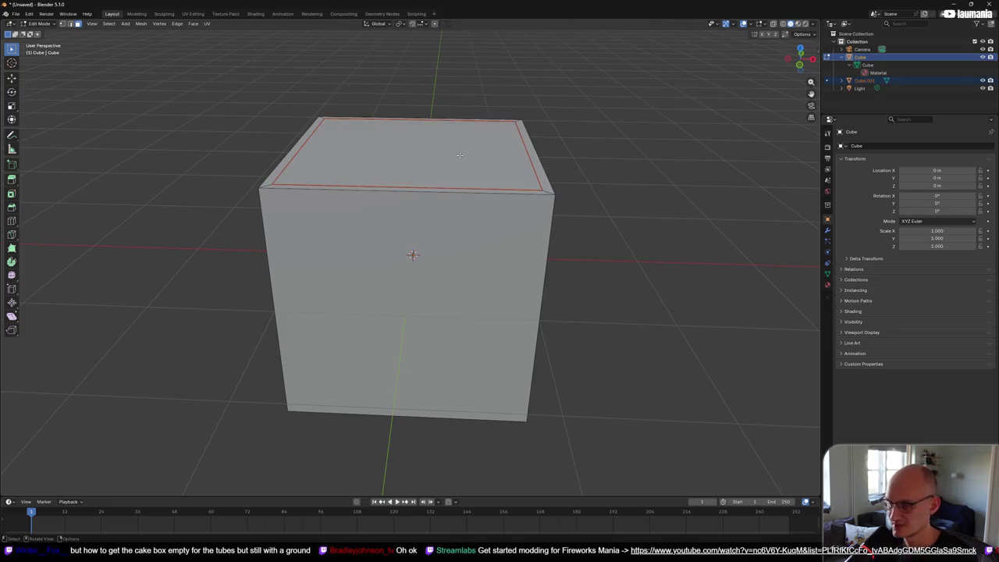
Step: Rename Cube.001 to Lid and Cube to Box in the Outliner
left_click(849, 65)
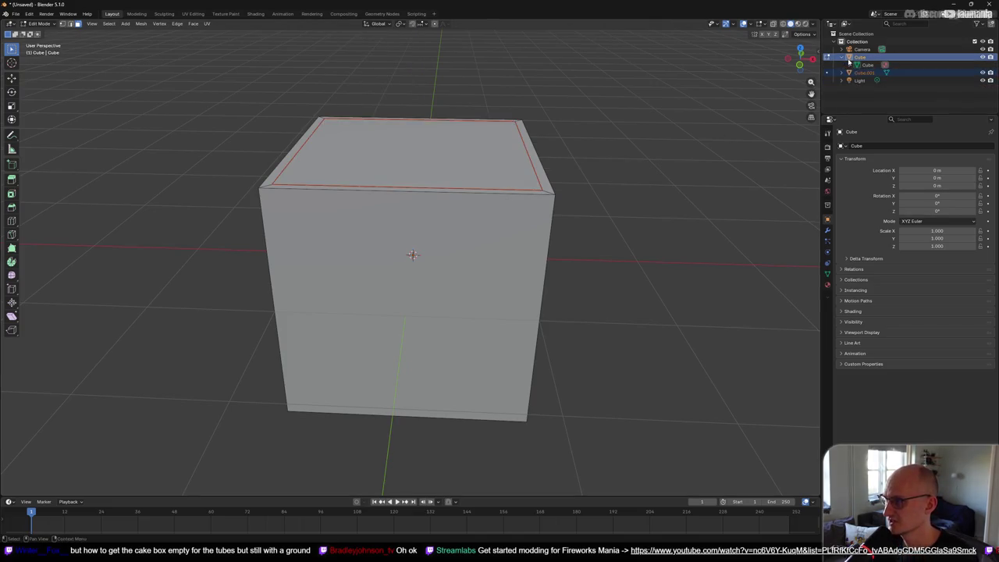
left_click(842, 58)
double_click(865, 65)
type("d")
key("Return")
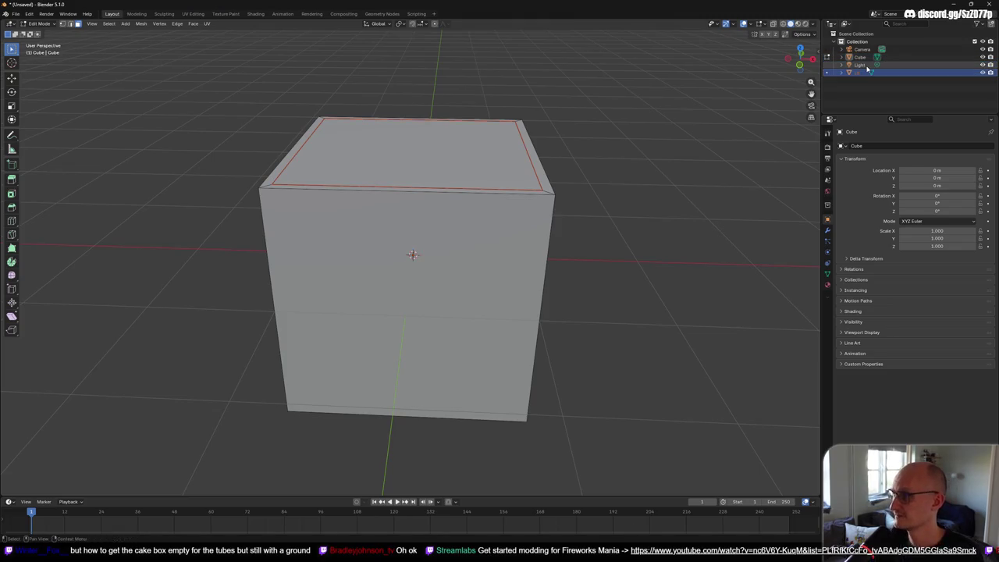
left_click(861, 57)
double_click(864, 57)
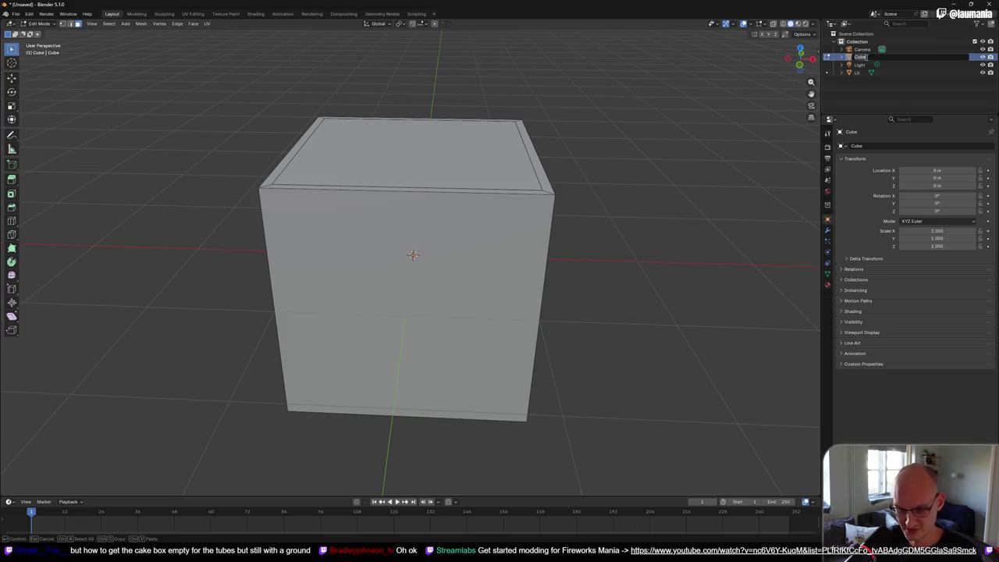
type("Box")
key("Return")
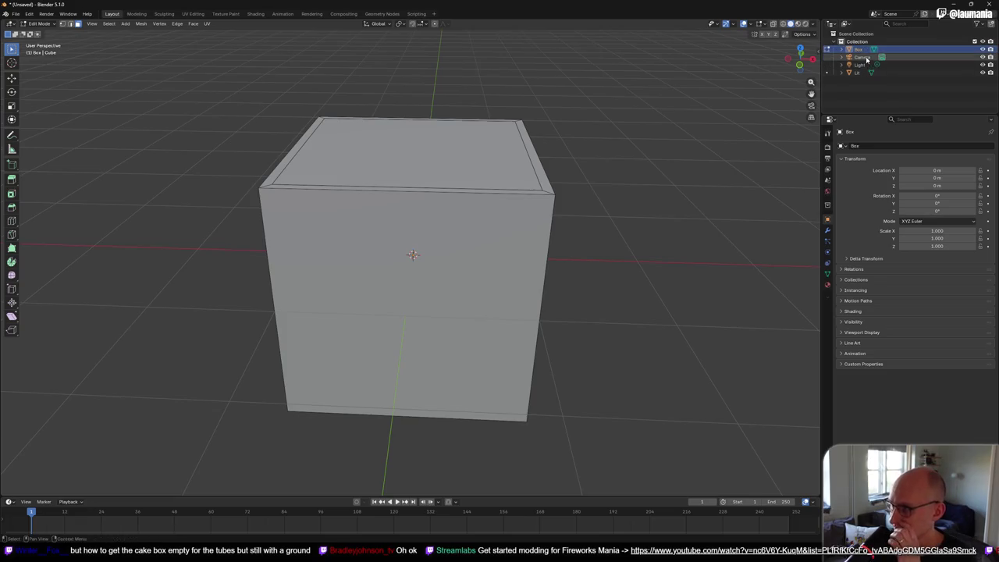
Step: Delete the Camera and Light, then briefly hide and show the Lid
right_click(866, 58)
key("Escape")
right_click(857, 61)
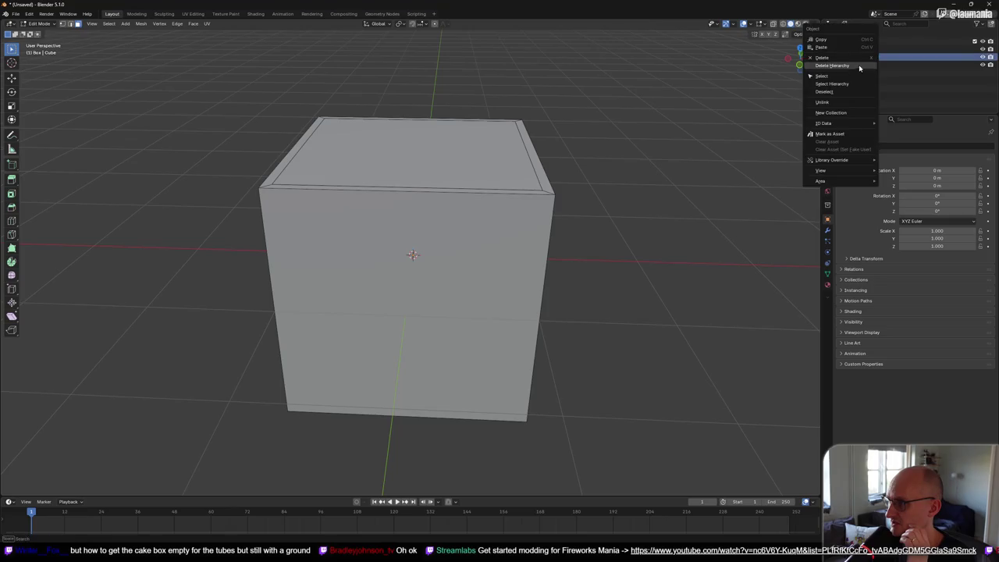
left_click(857, 60)
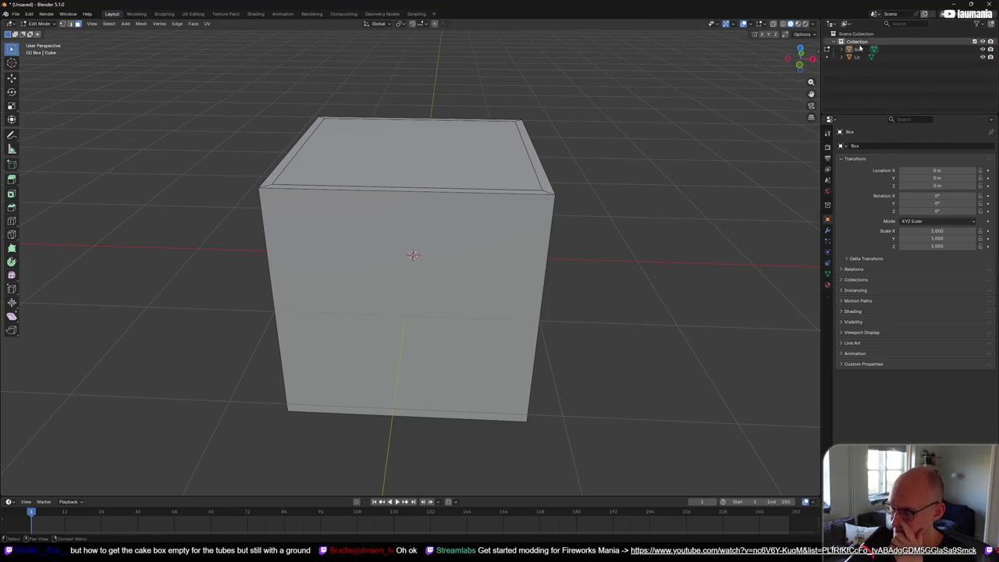
left_click(861, 51)
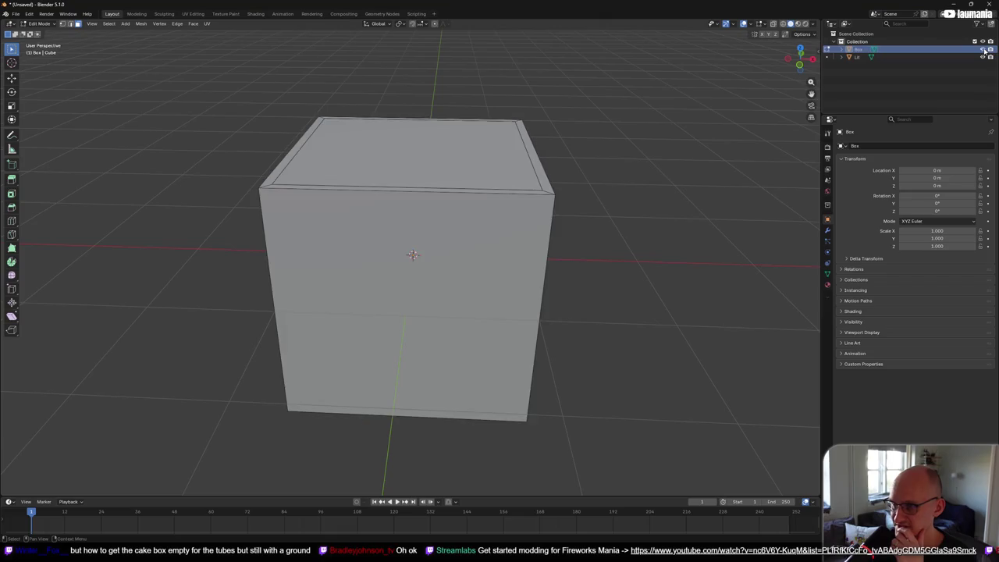
left_click(897, 57)
left_click(983, 57)
left_click(982, 58)
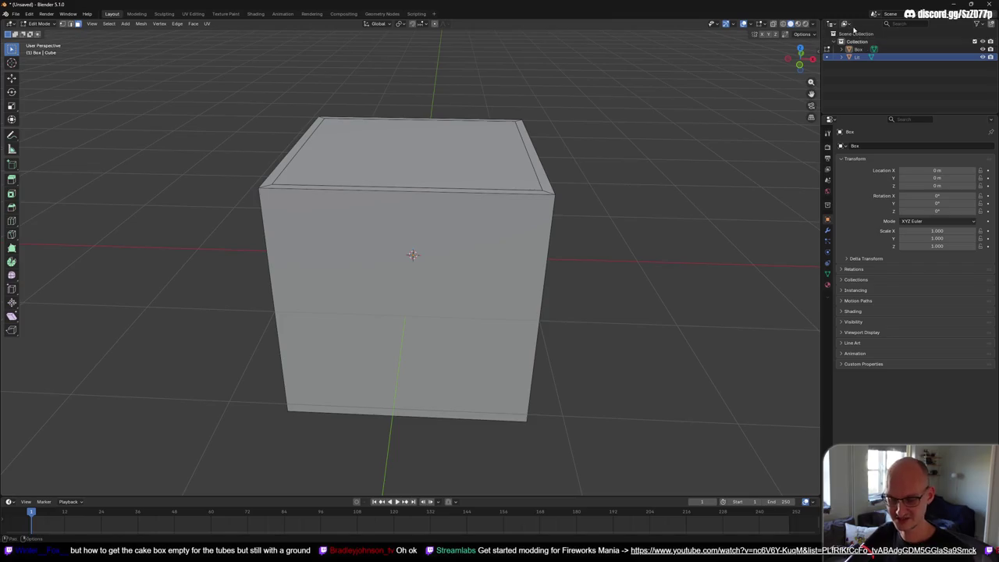
Step: Nest the Lid under Box and toggle its visibility, leaving it hidden
left_click_drag(859, 57, 862, 42)
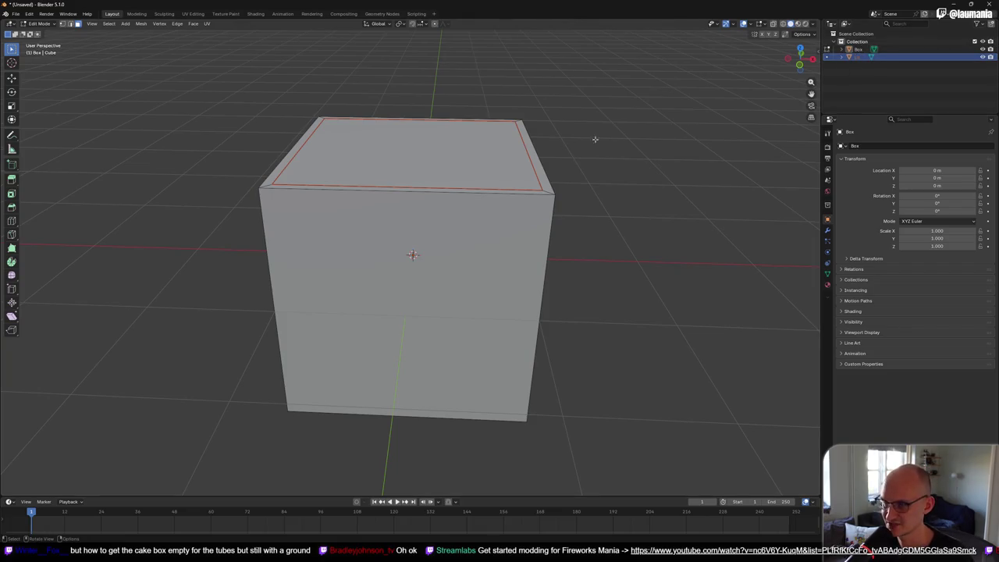
mouse_move(601, 137)
left_mouse_down()
mouse_move(609, 132)
mouse_move(551, 147)
mouse_move(658, 125)
mouse_move(585, 147)
mouse_move(616, 129)
left_mouse_up()
left_click(983, 58)
left_click(984, 58)
left_click(984, 58)
left_click(984, 58)
left_click(984, 58)
left_click(982, 58)
left_click(983, 57)
left_click(982, 58)
left_click(982, 57)
left_click(983, 58)
left_click(983, 58)
left_click(983, 58)
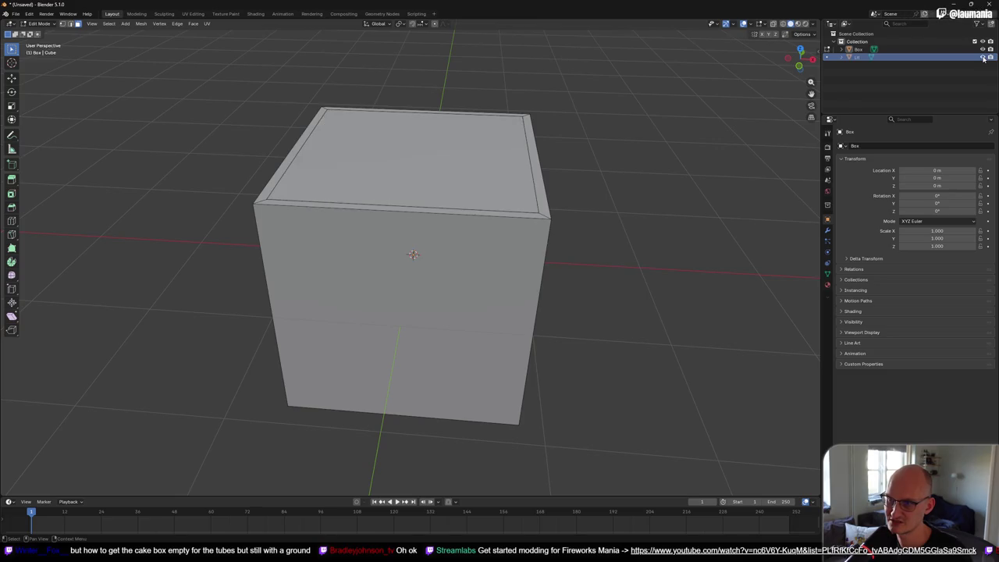
left_click(983, 58)
left_click(983, 58)
left_click(983, 57)
Step: Orbit around the open box, select an inner wall face, and return to Object Mode
mouse_move(720, 122)
left_mouse_down()
mouse_move(495, 167)
mouse_move(389, 213)
mouse_move(442, 196)
mouse_move(440, 205)
left_mouse_up()
mouse_move(386, 221)
left_mouse_down()
mouse_move(394, 217)
mouse_move(389, 231)
left_mouse_up()
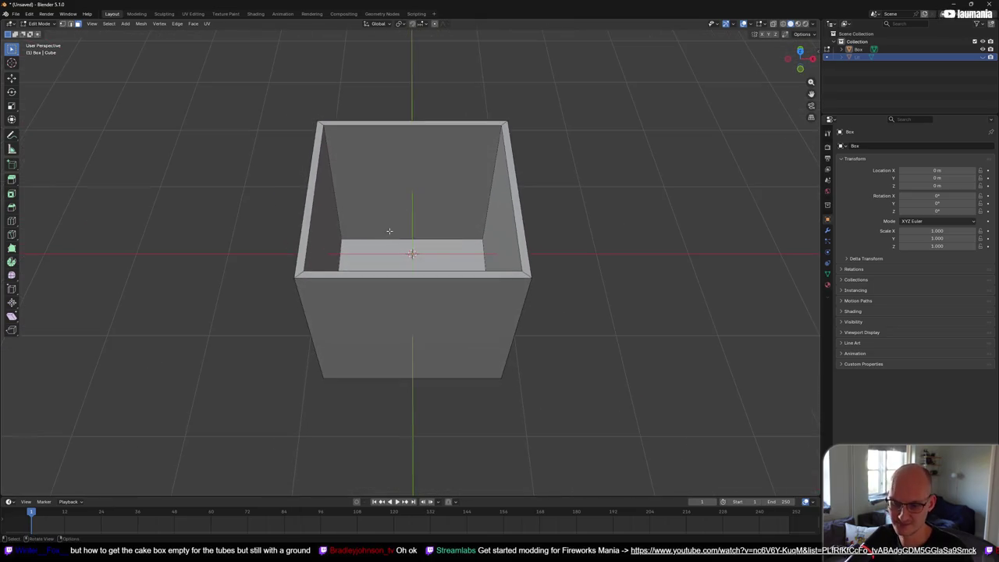
scroll(390, 231, "up", 4)
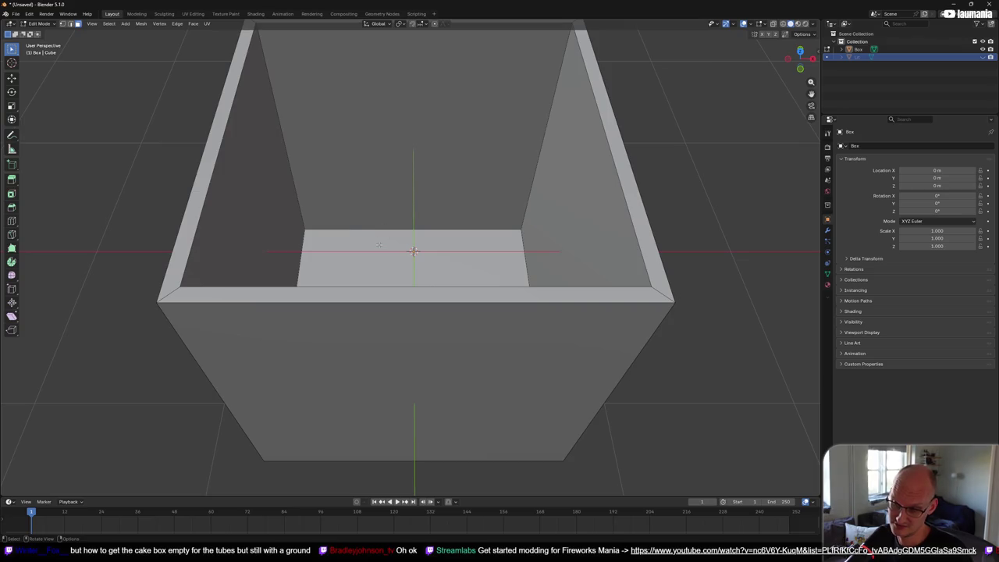
scroll(378, 245, "down", 3)
left_click_drag(379, 245, 441, 185)
scroll(485, 186, "down", 2)
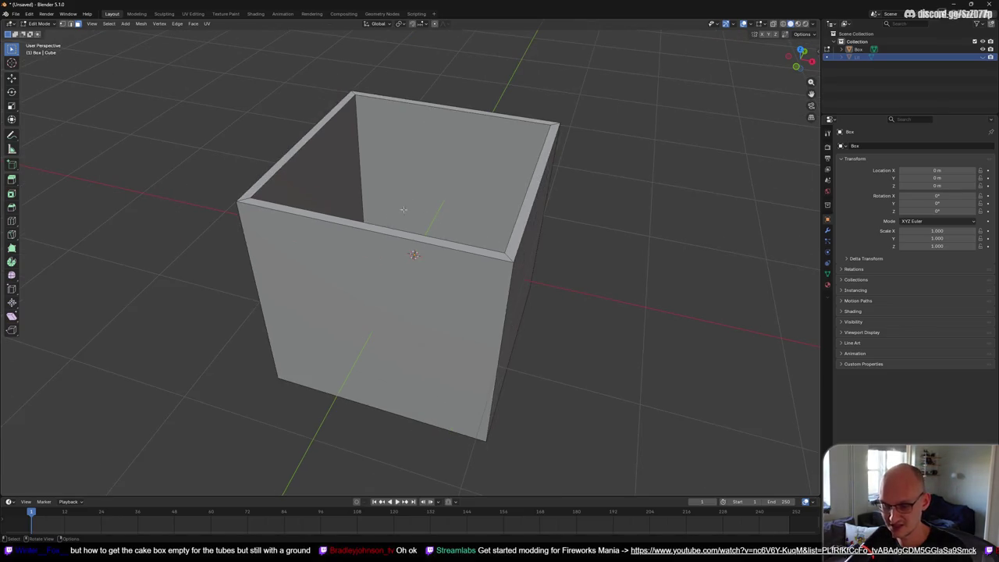
key("Tab")
key("Caps_Lock")
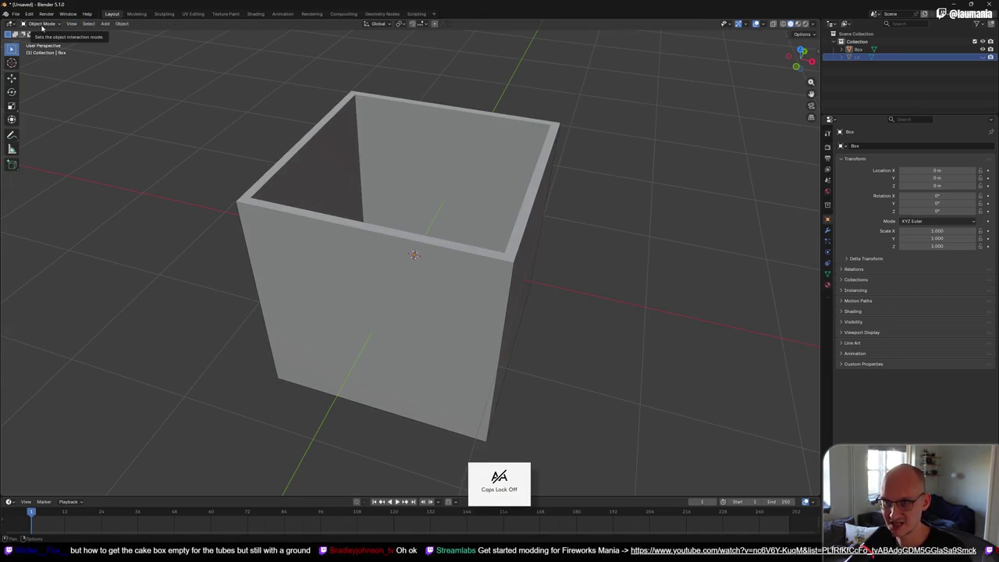
key("Tab")
key("Caps_Lock")
left_click(288, 131)
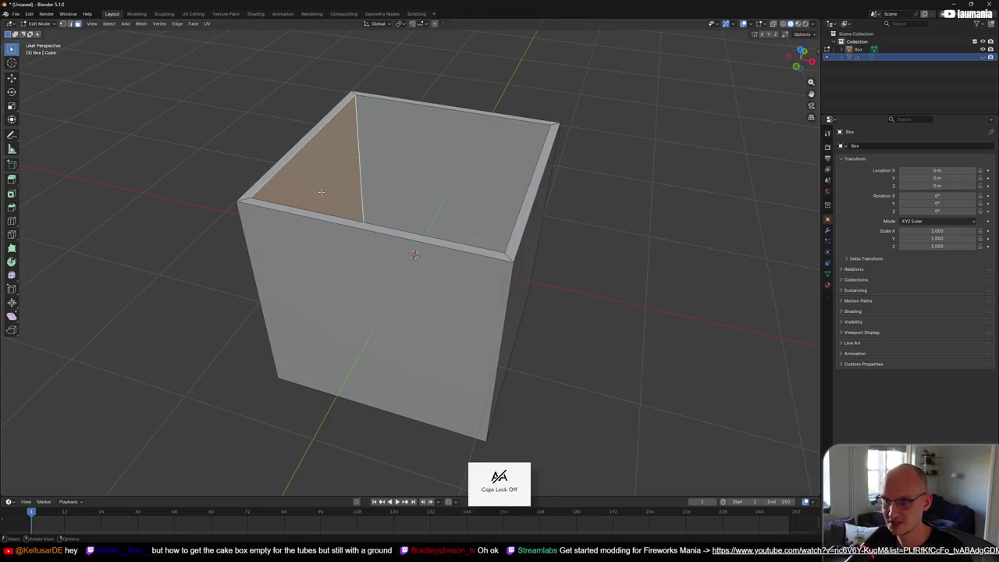
key("Tab")
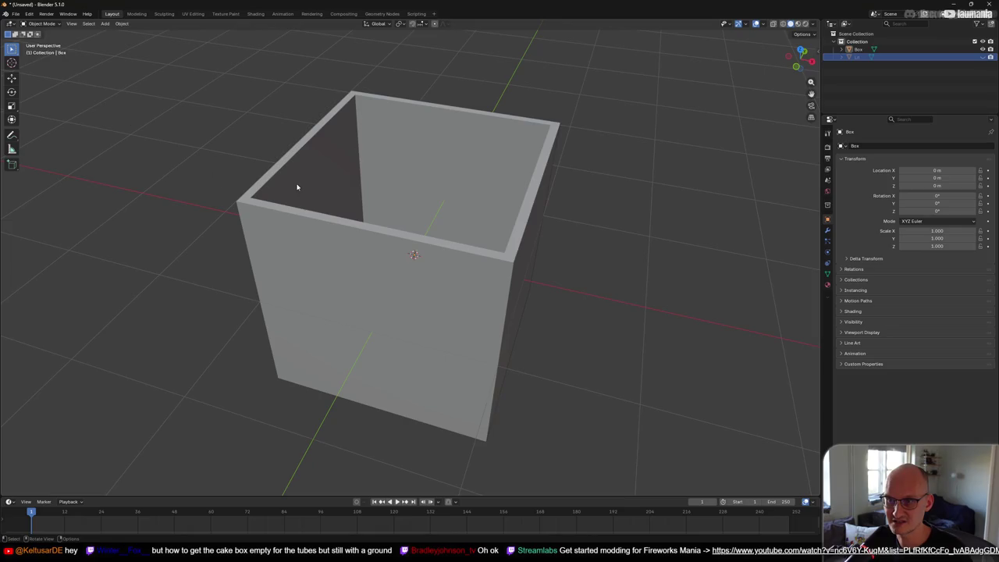
Step: Select the lid and make it visible on top of the box again
key("Tab")
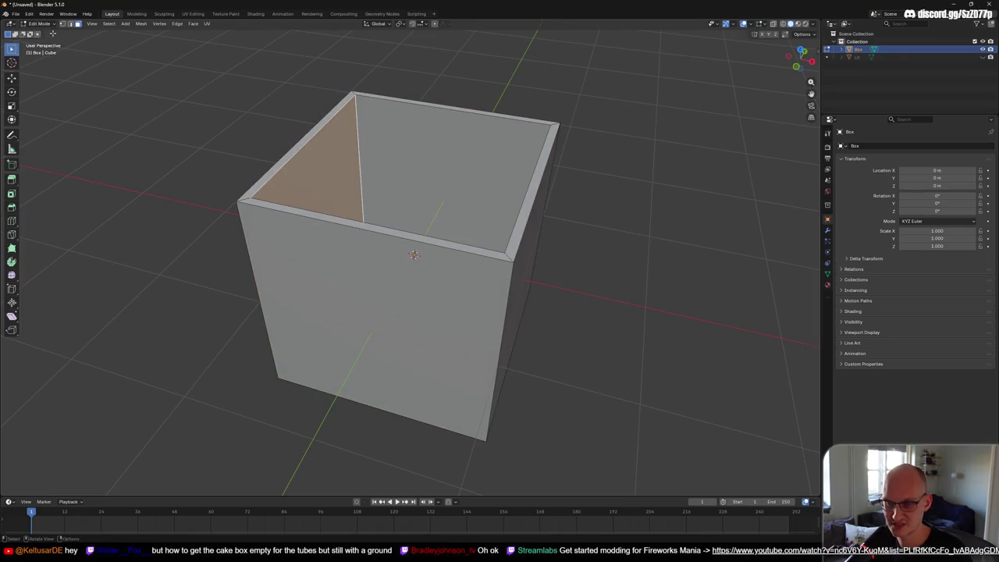
key("Tab")
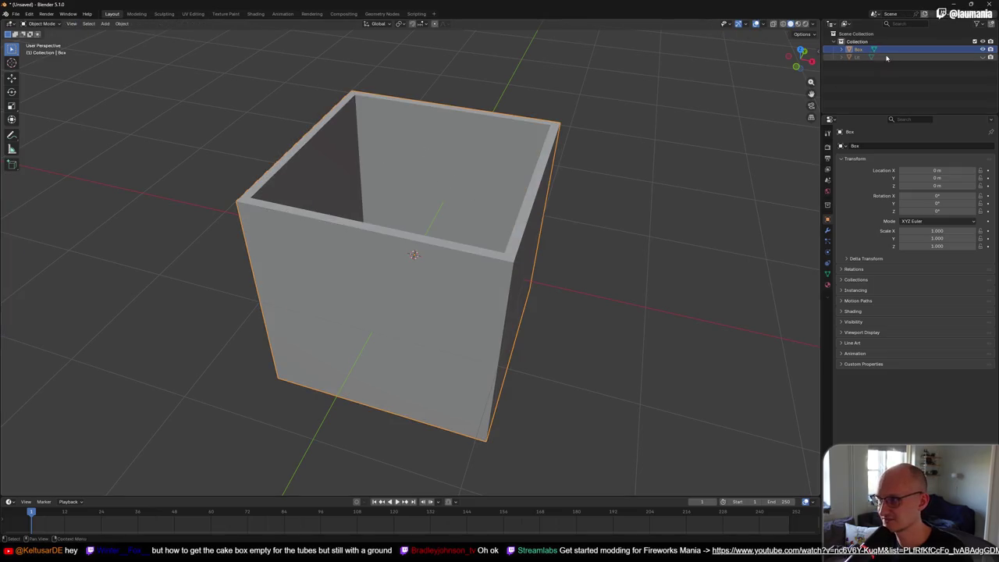
left_click(854, 59)
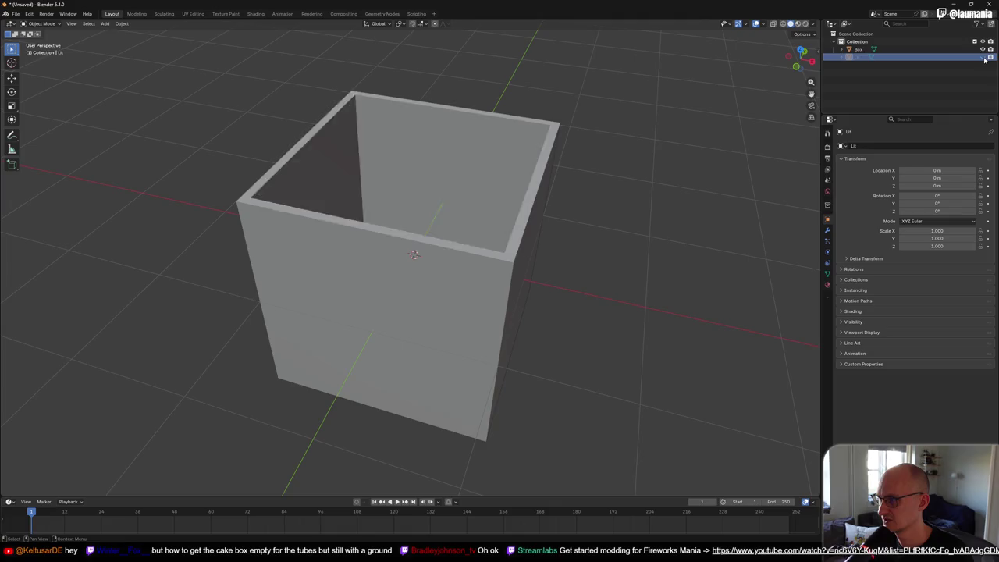
left_click(983, 57)
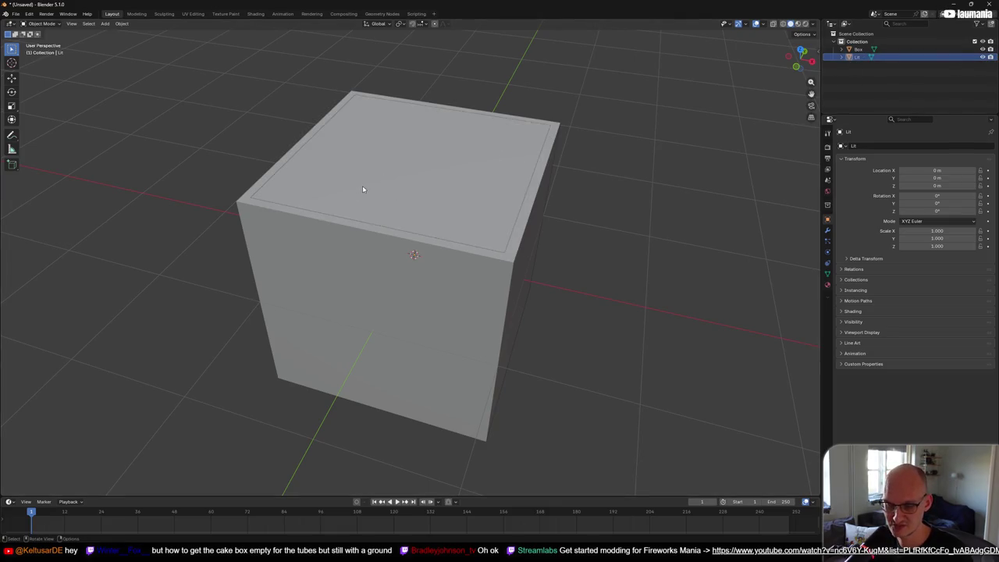
right_click(338, 185)
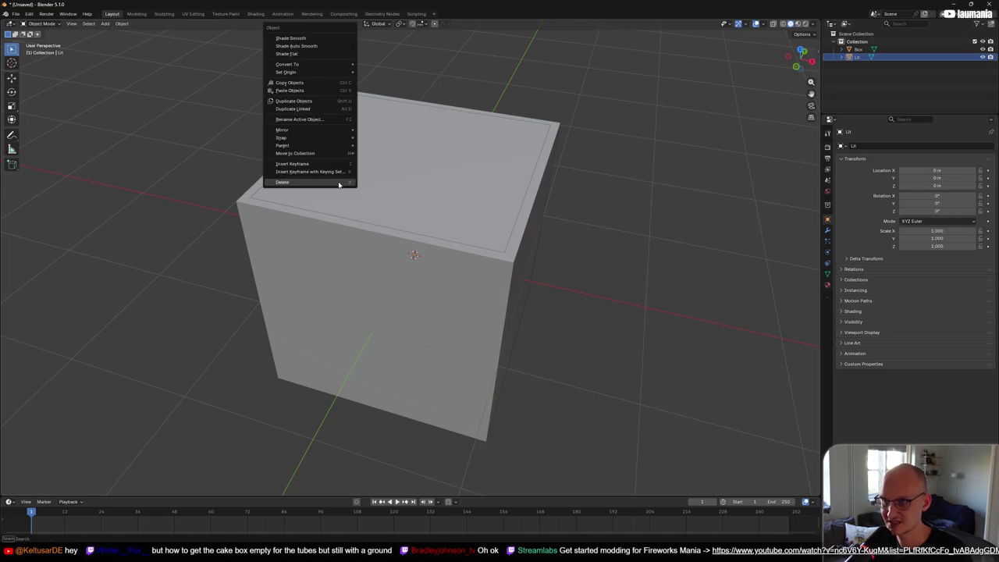
mouse_move(322, 131)
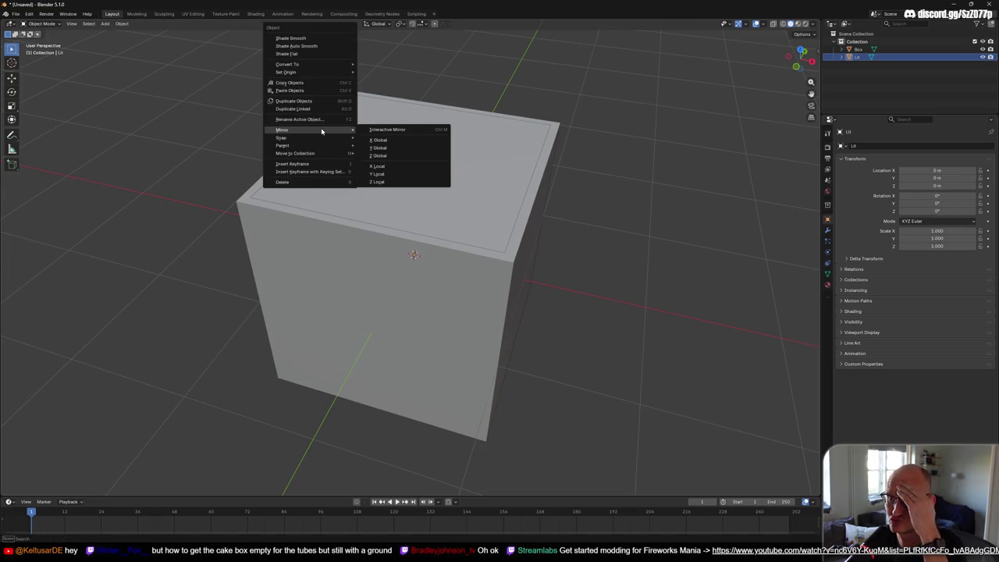
Step: Select Box and Lid together and join them into a single object named Lid
left_click(859, 41)
left_click(858, 49)
left_click(859, 57, "ctrl")
right_click(427, 154)
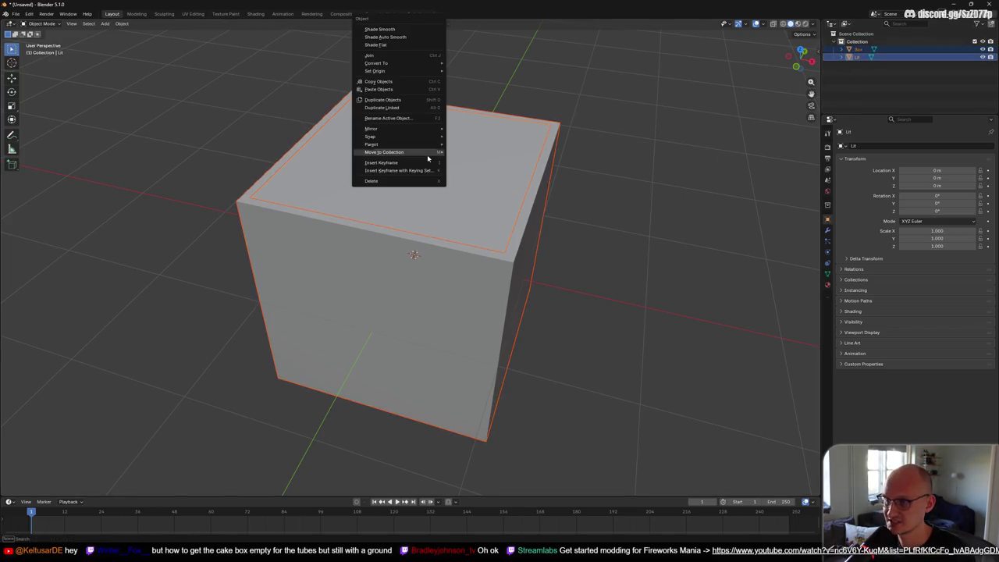
mouse_move(427, 155)
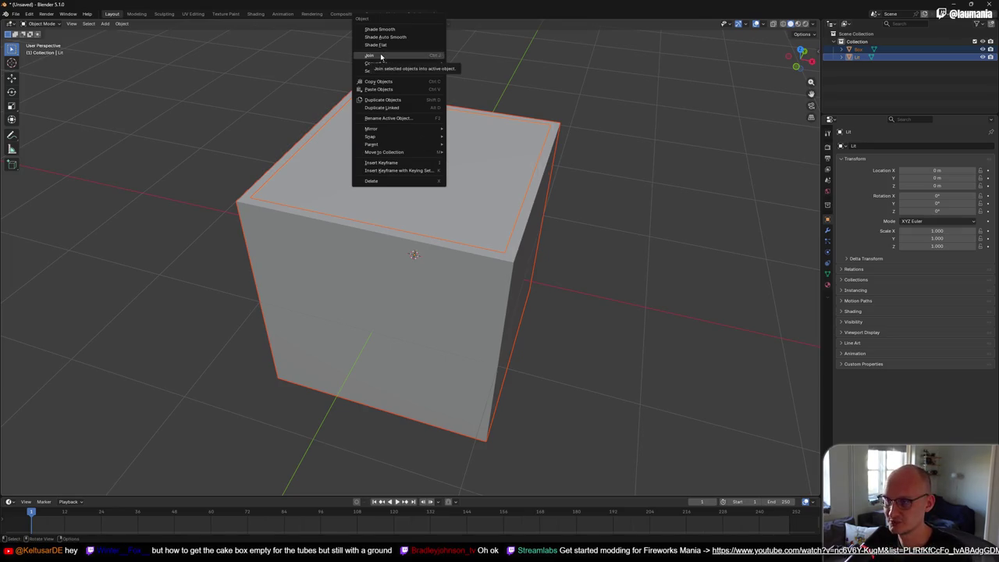
mouse_move(375, 71)
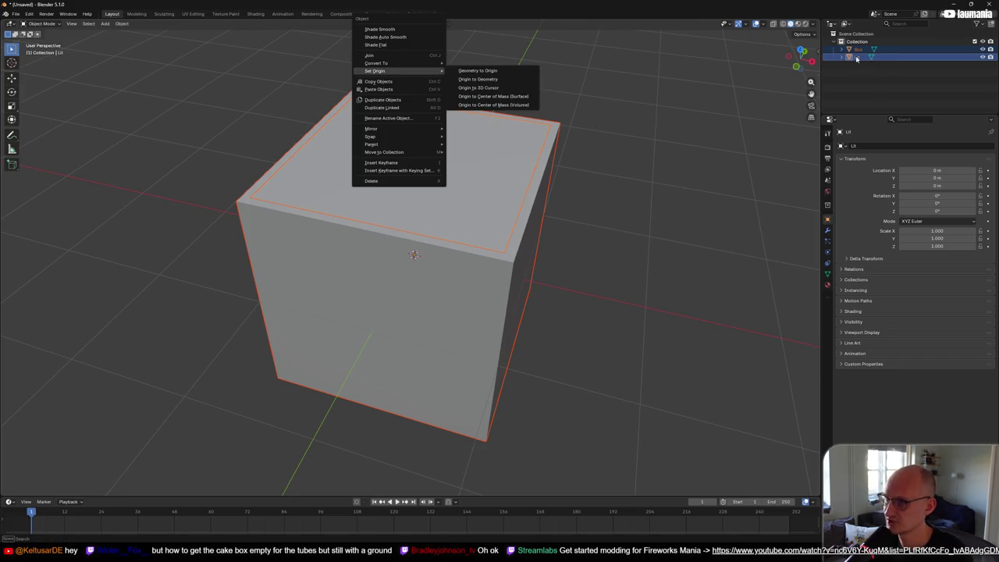
left_click(388, 56)
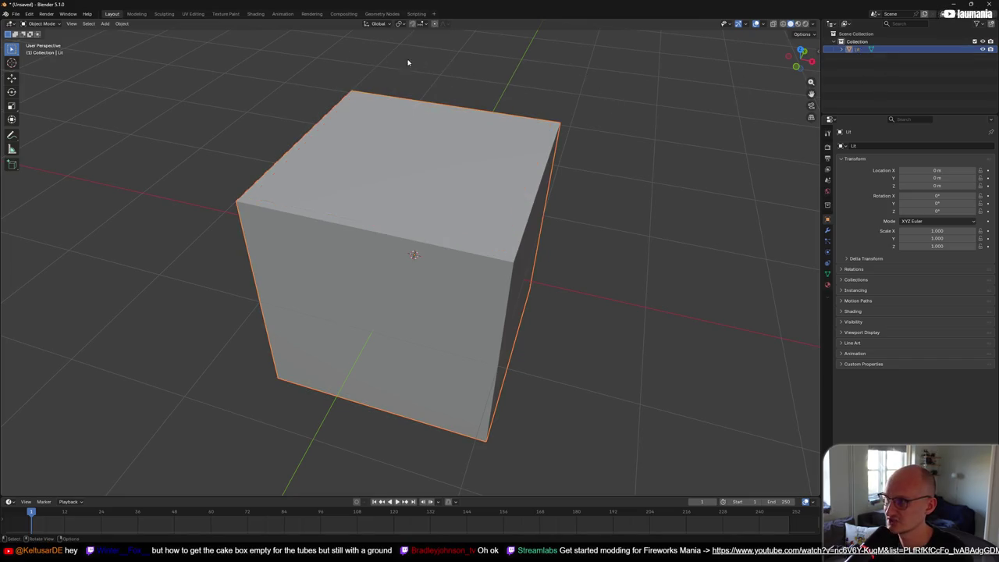
Step: Create a separate overlapping copy of the cube with Ctrl+V, then close Blender
middle_click(513, 146)
mouse_move(513, 146)
left_mouse_down()
mouse_move(455, 152)
mouse_move(493, 144)
left_mouse_up()
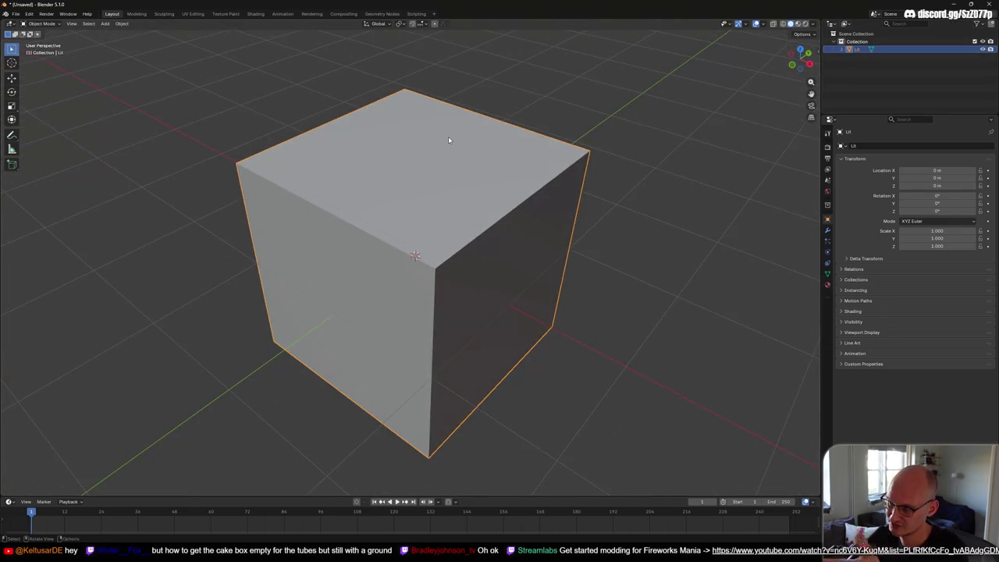
key("ctrl+v")
mouse_move(511, 144)
left_mouse_down()
mouse_move(573, 104)
mouse_move(564, 105)
left_mouse_up()
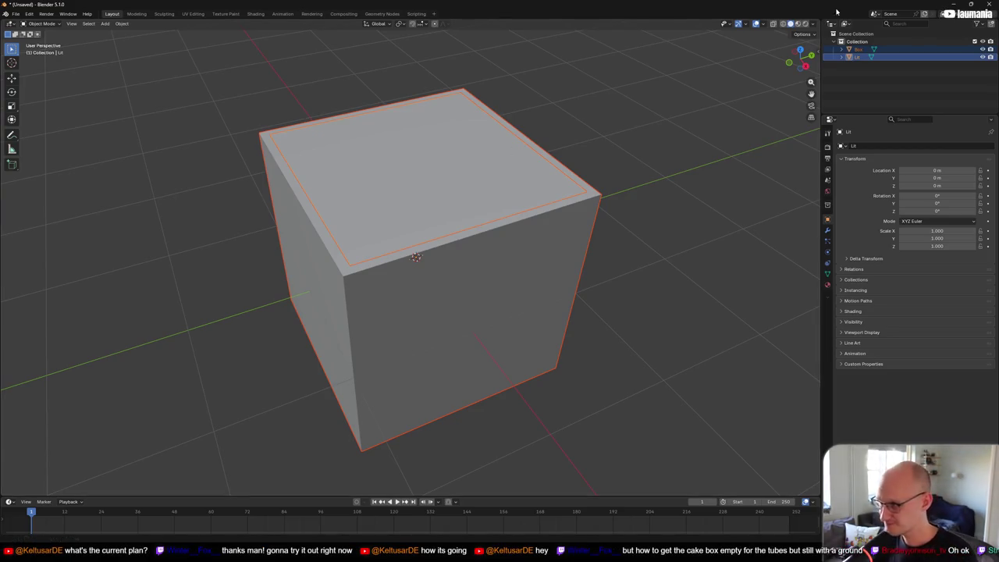
left_click(990, 5)
Step: Quit Blender without saving, then maximize Unity's Game view and restore the normal layout
left_click(511, 288)
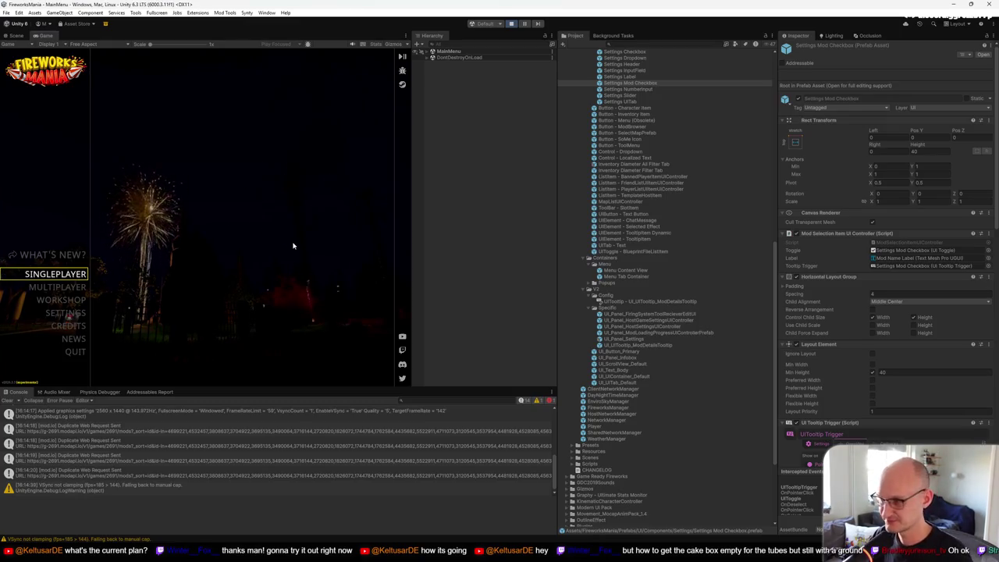
key("shift+space")
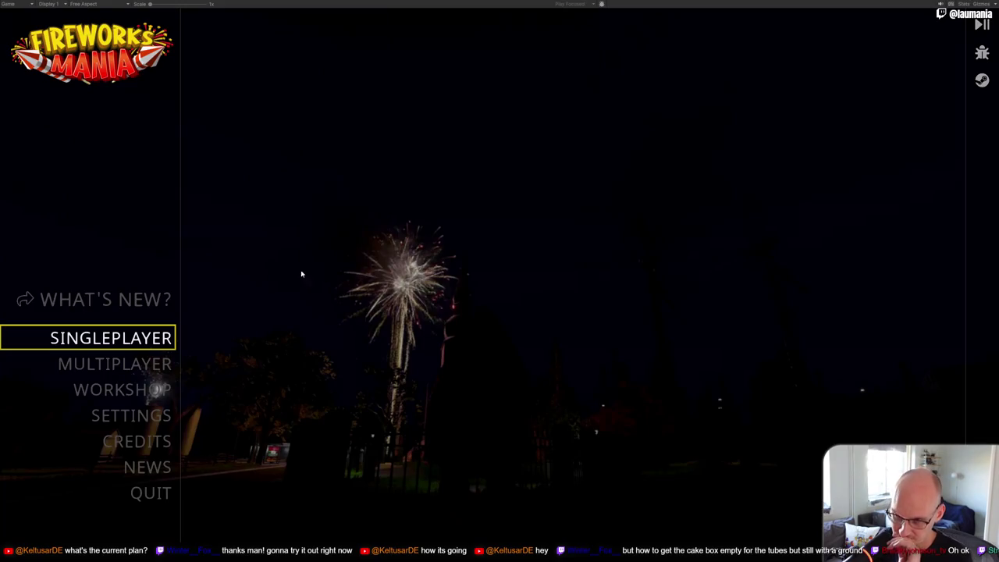
key("F10")
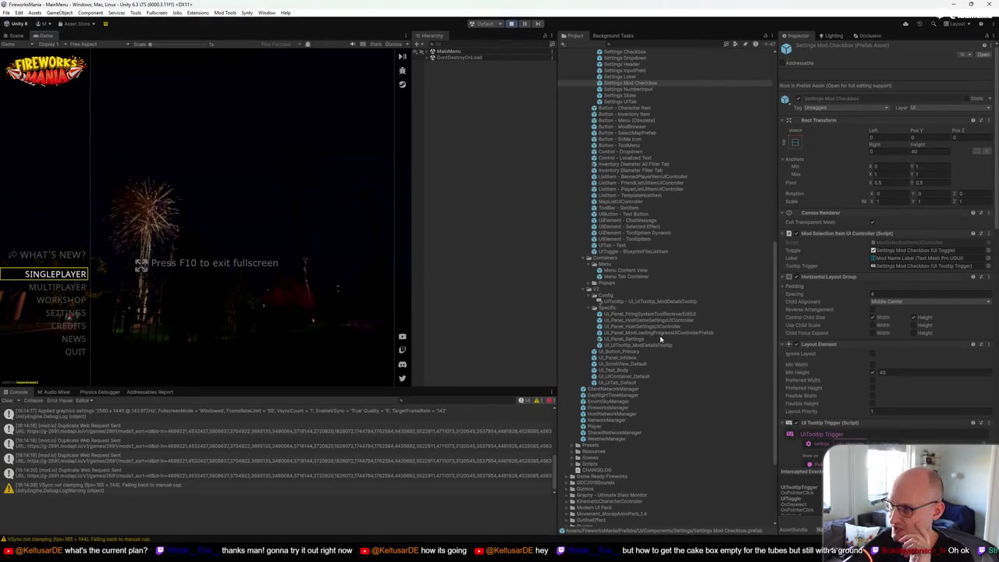
scroll(635, 313, "up", 2)
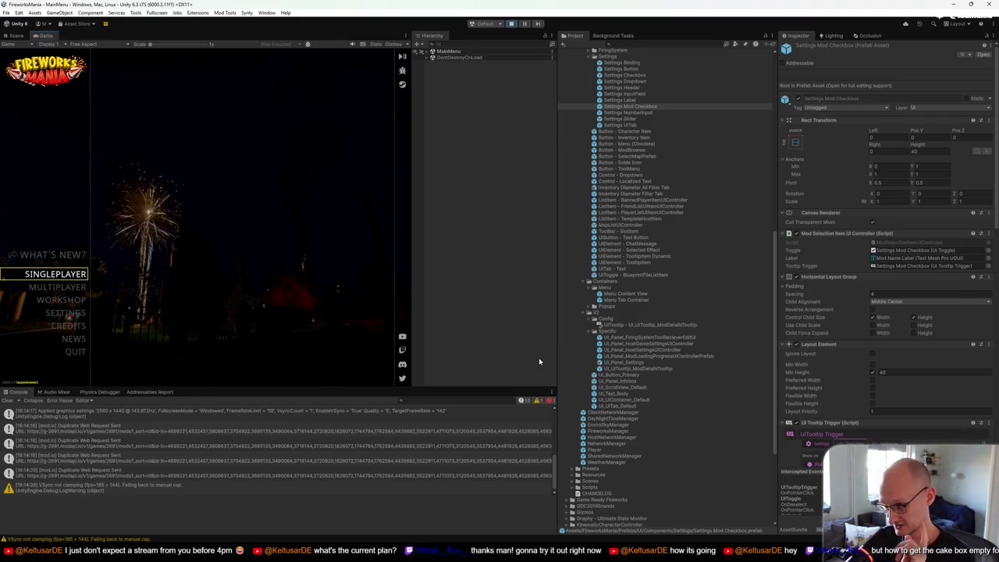
scroll(637, 259, "up", 3)
scroll(637, 258, "down", 1)
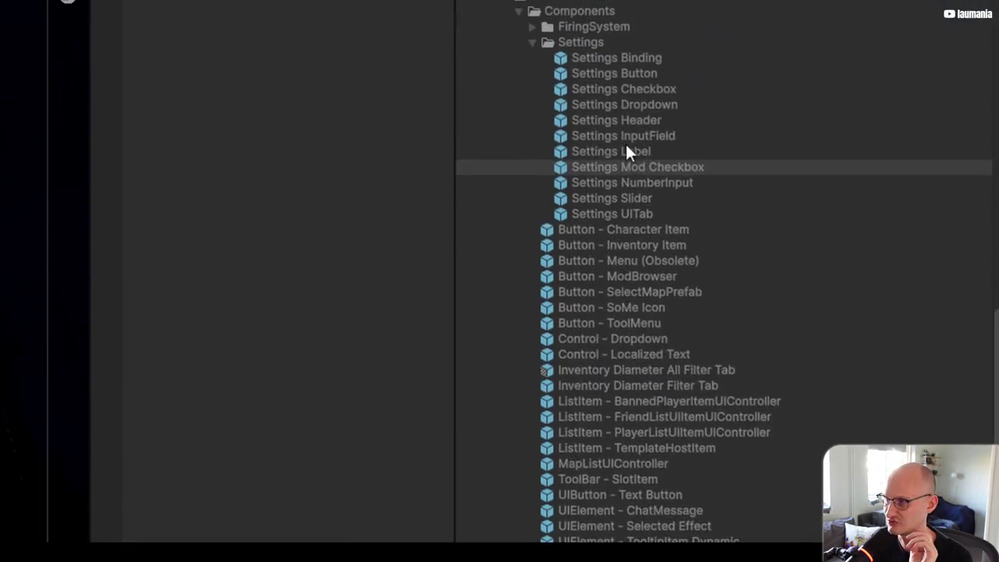
Step: Browse the Button - Menu, Character Item and Inventory Item prefabs, then inspect Control - Dropdown
scroll(631, 187, "down", 5)
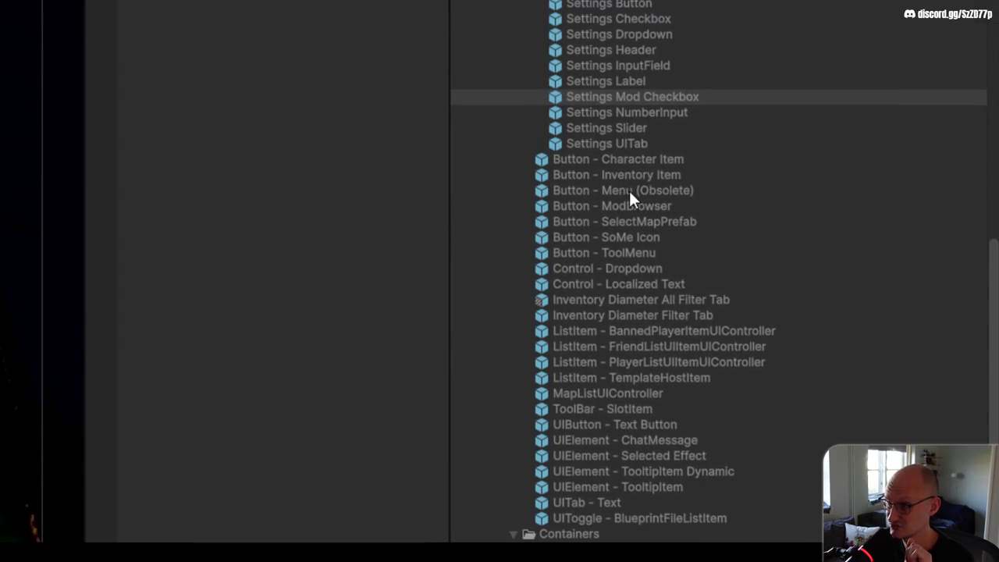
left_click(616, 183)
left_click(633, 176)
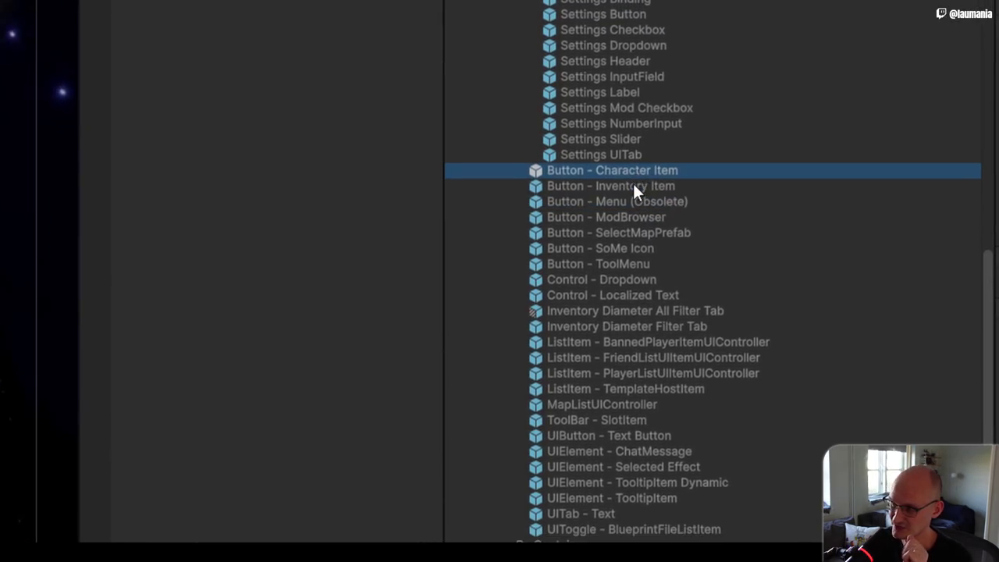
left_click(632, 182)
scroll(633, 184, "down", 4)
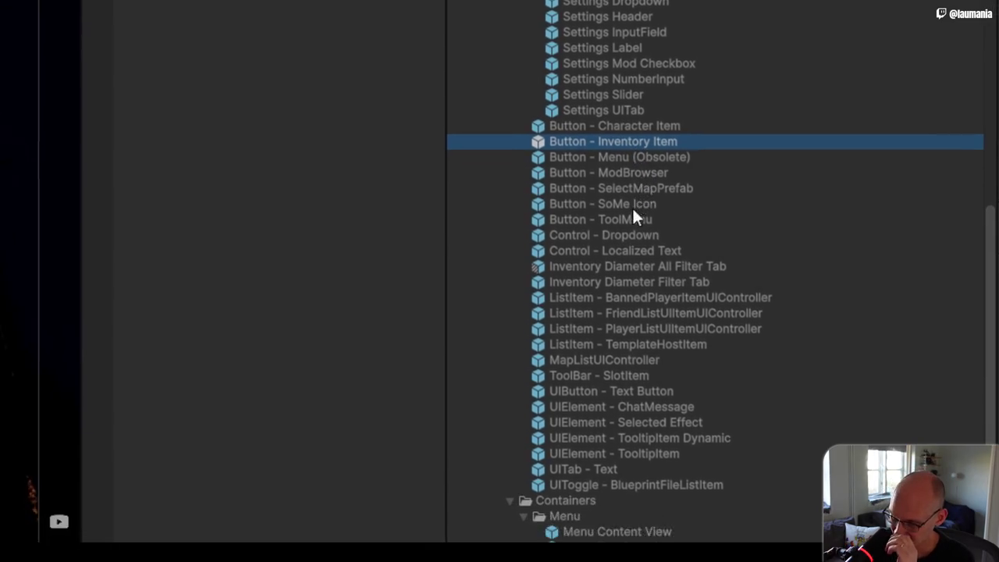
left_click(628, 221)
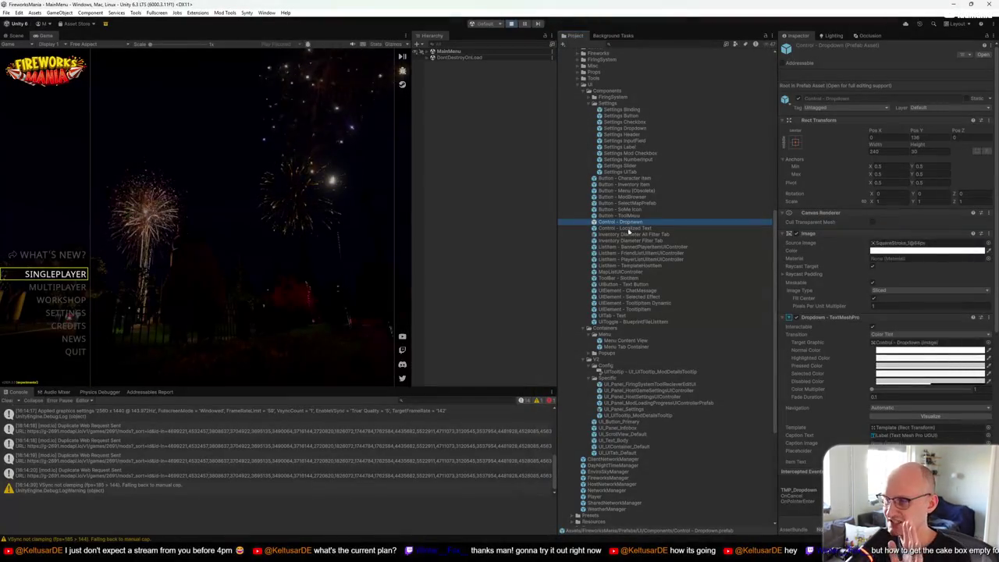
scroll(632, 293, "down", 3)
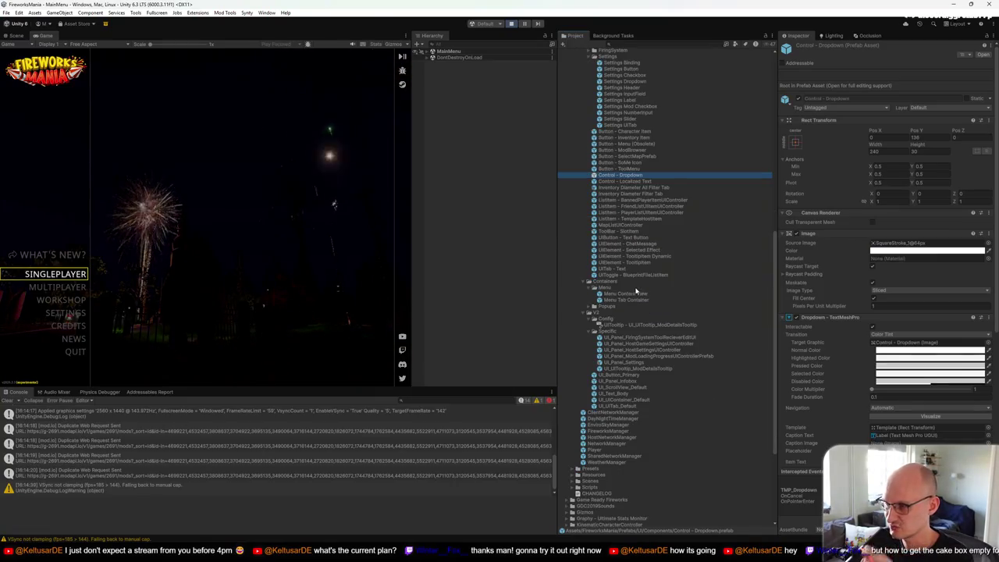
Step: Inspect the V2 folder's prefabs, including UI_Panel_HostSettingsUIController and UI_Text_Body
left_click(597, 314)
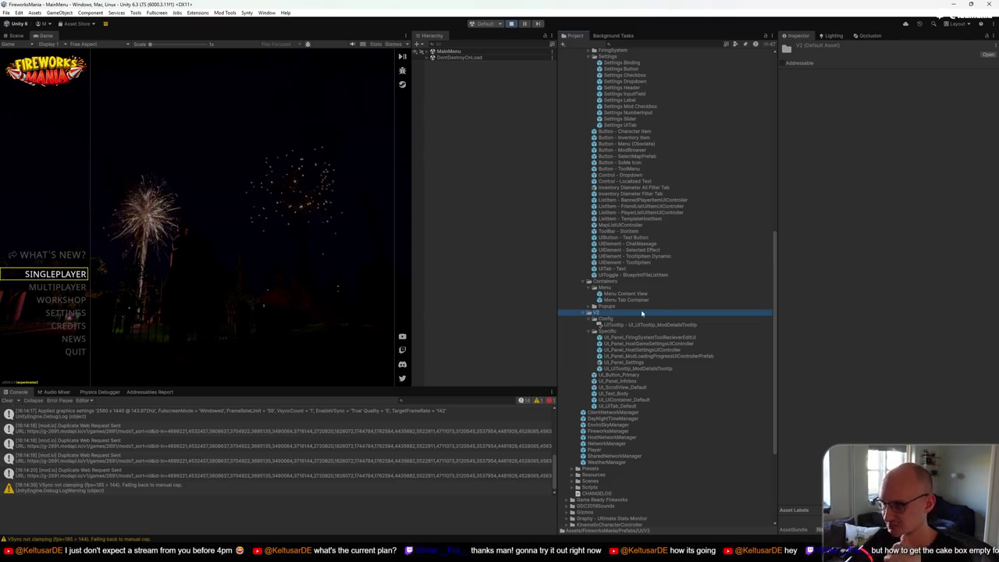
left_click(626, 338)
key("Down")
key("Down")
key("Down")
key("Down")
key("Up")
key("Up")
key("Down")
key("Down")
key("Down")
left_click(622, 392)
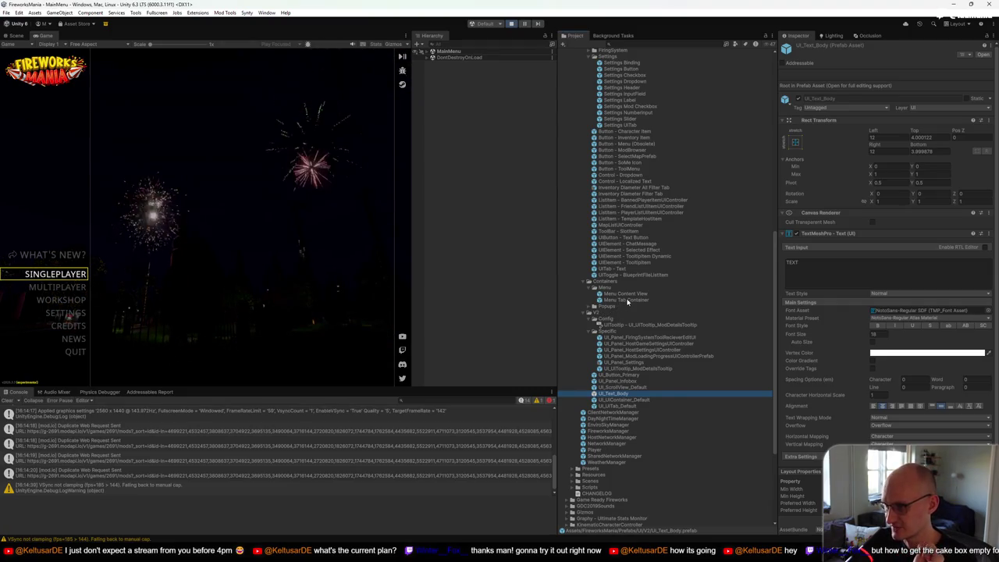
Step: Show the context actions for the Menu Tab Container prefab
right_click(626, 301)
key("Escape")
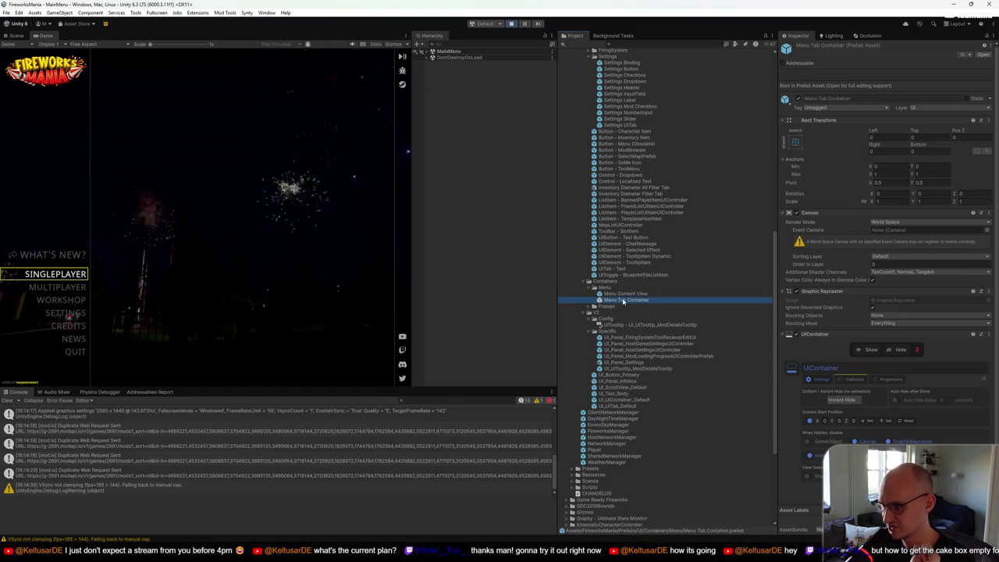
right_click(636, 300)
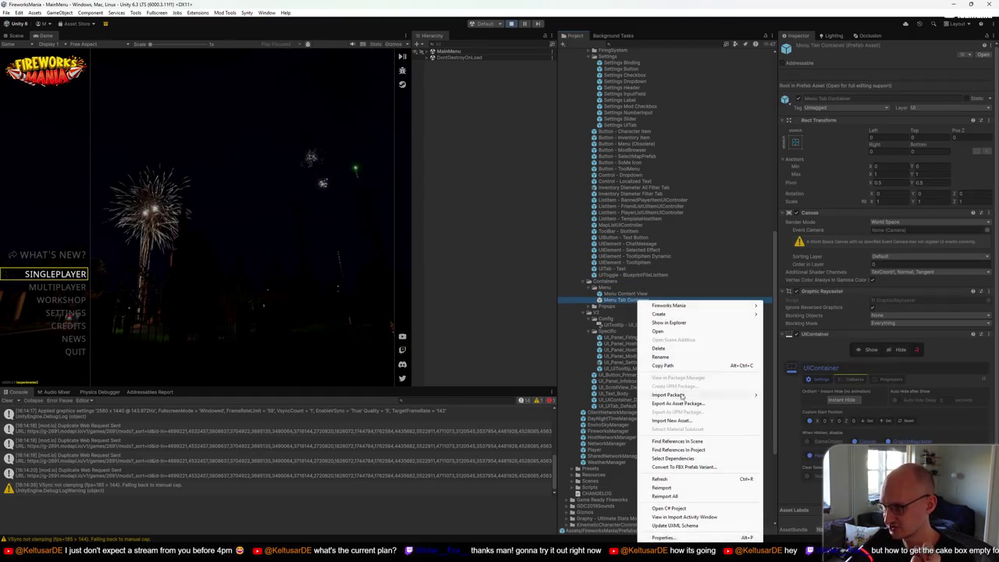
left_click(698, 451)
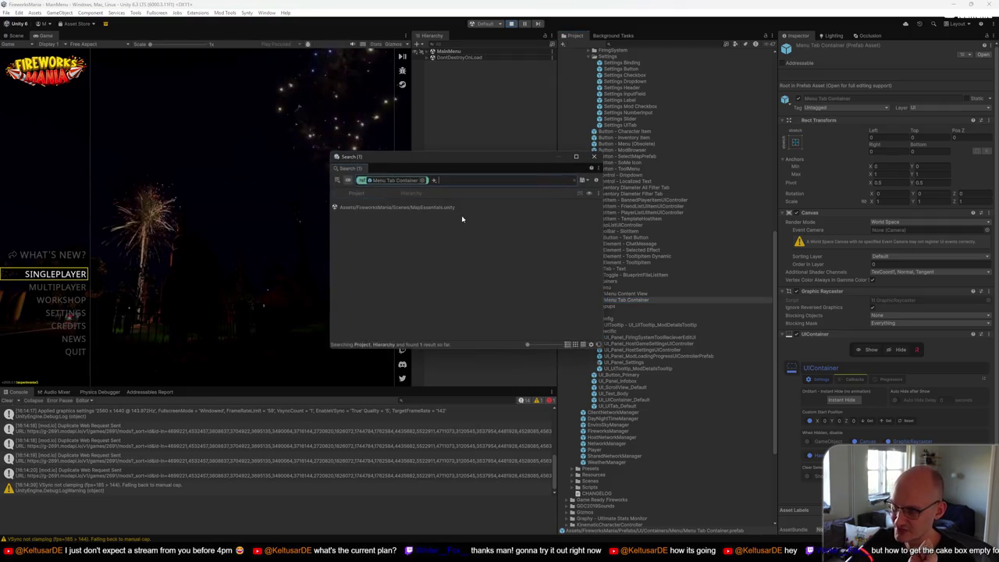
left_click(593, 156)
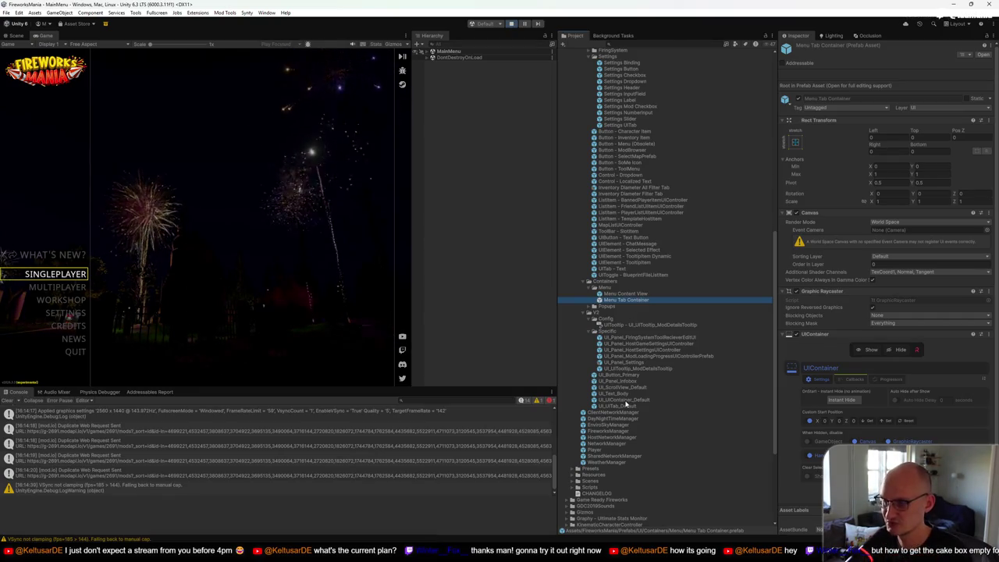
left_click(625, 399)
left_click(626, 300)
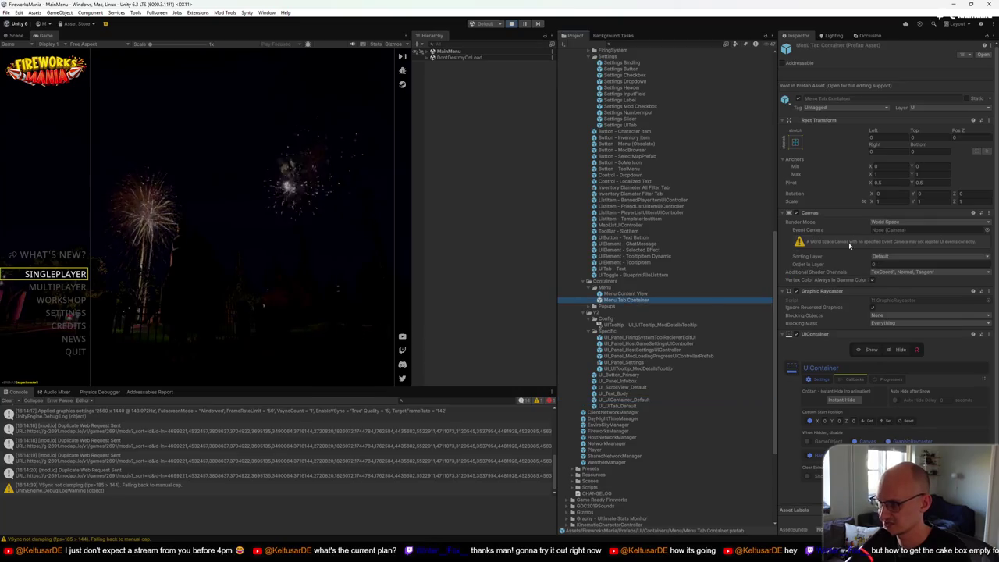
left_click(633, 402)
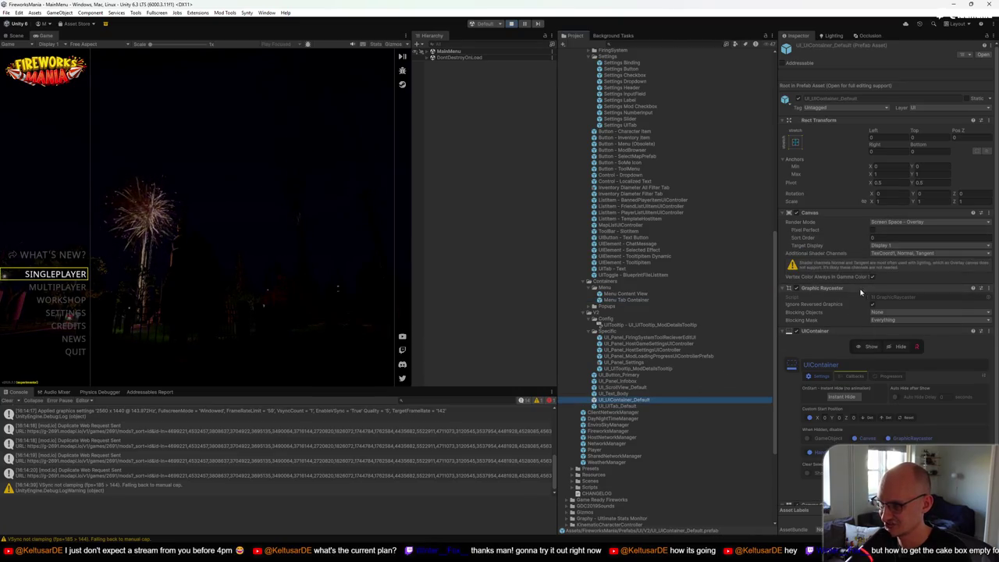
left_click(626, 300)
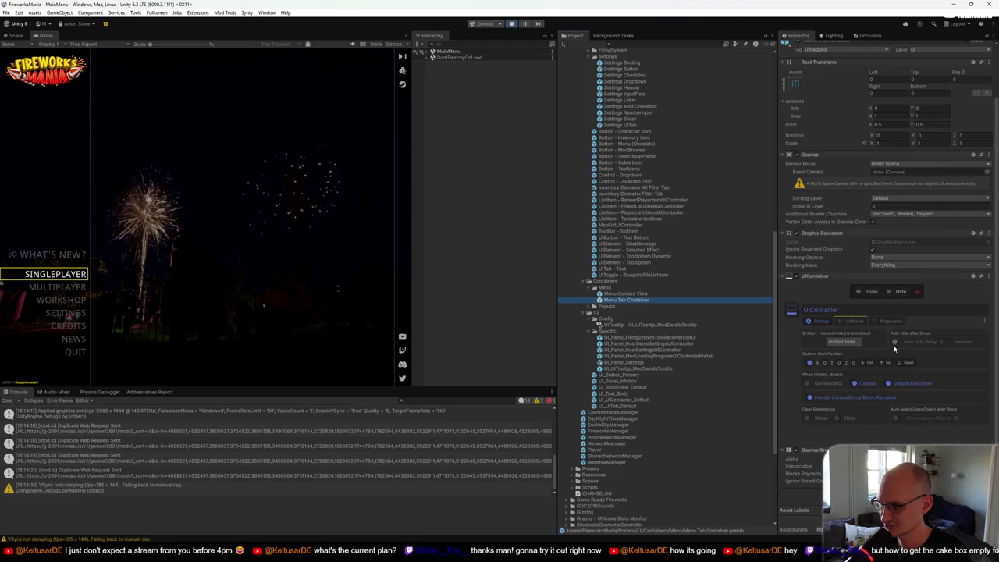
left_click(631, 401)
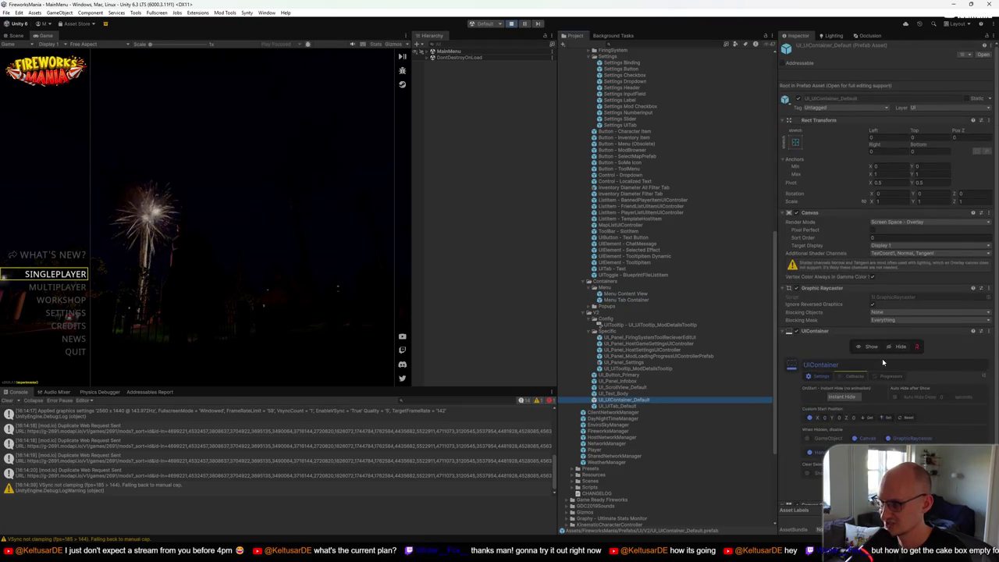
left_click(625, 301)
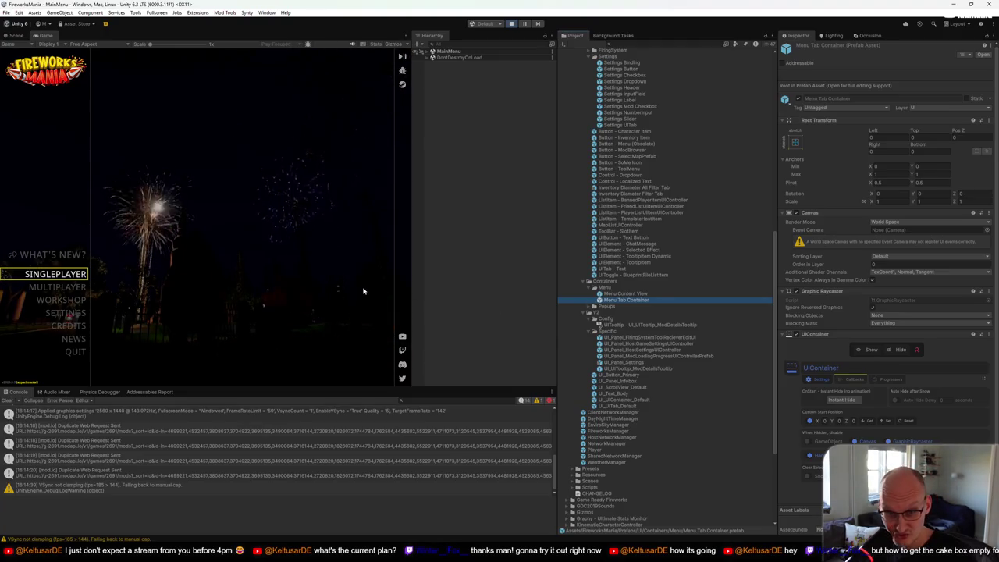
left_click(81, 278)
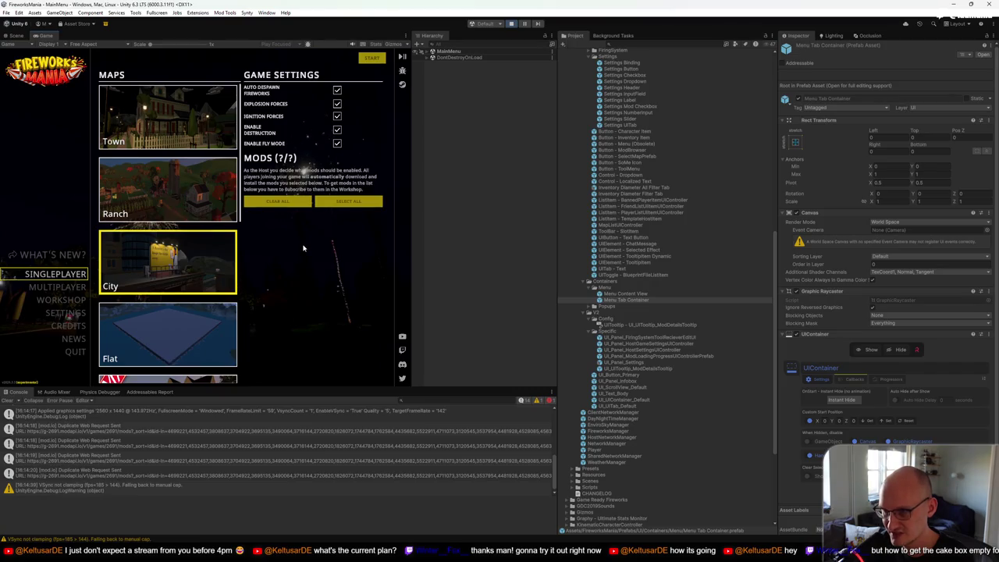
Step: Review the singleplayer mod list showing 4/387 mods, then exit Play mode
mouse_move(282, 276)
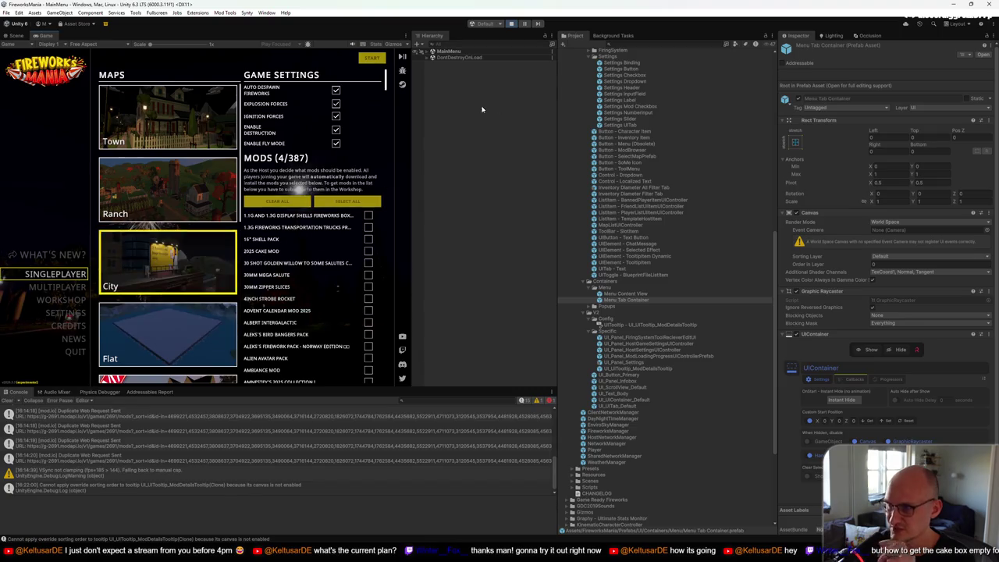
left_click(511, 24)
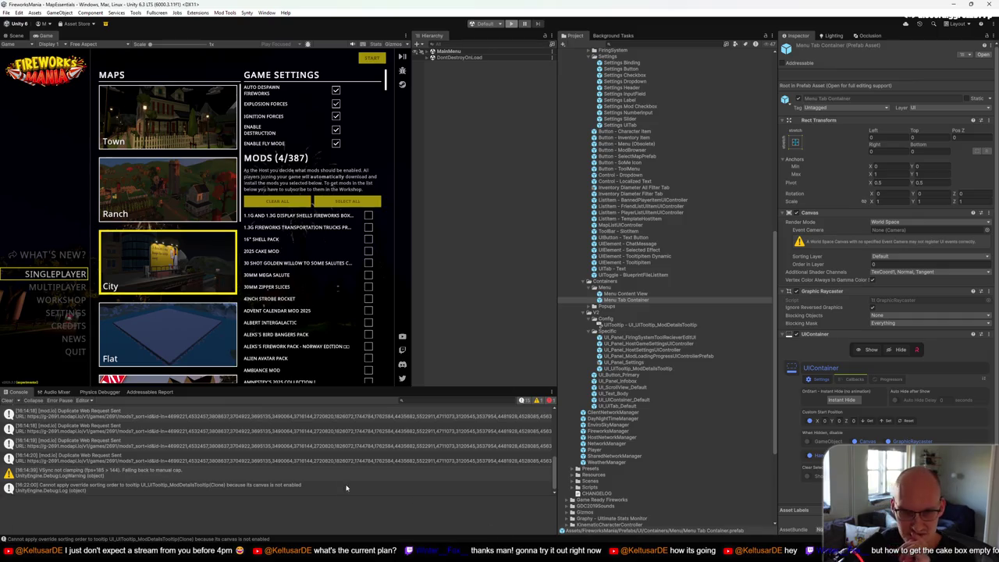